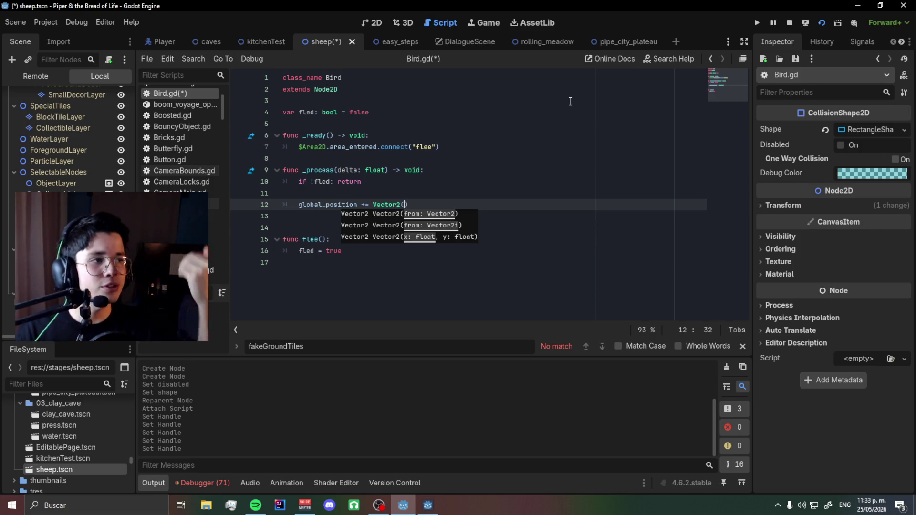
Complete line 12 of Bird.gd as global_position += Vector2(20, -20) and save.
type("0")
key("BackSpace")
type("2,")
type(",")
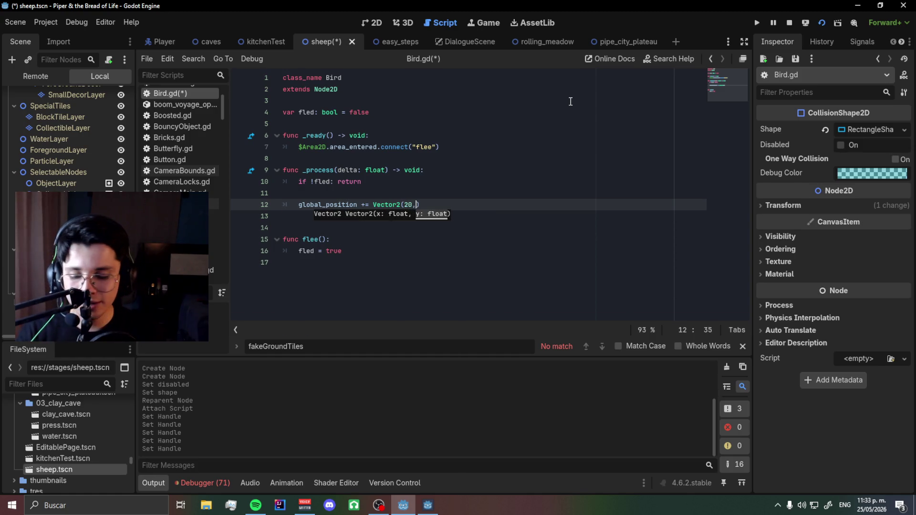
type(" -20")
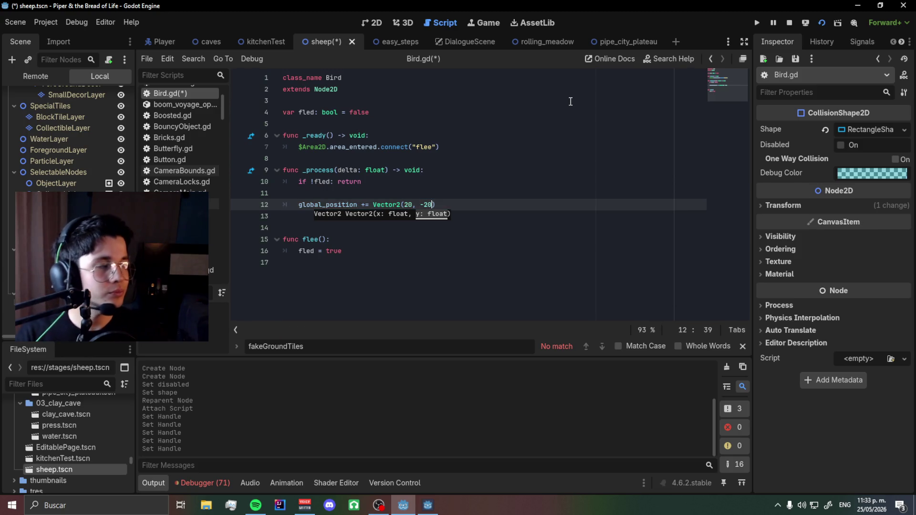
key("ctrl+s")
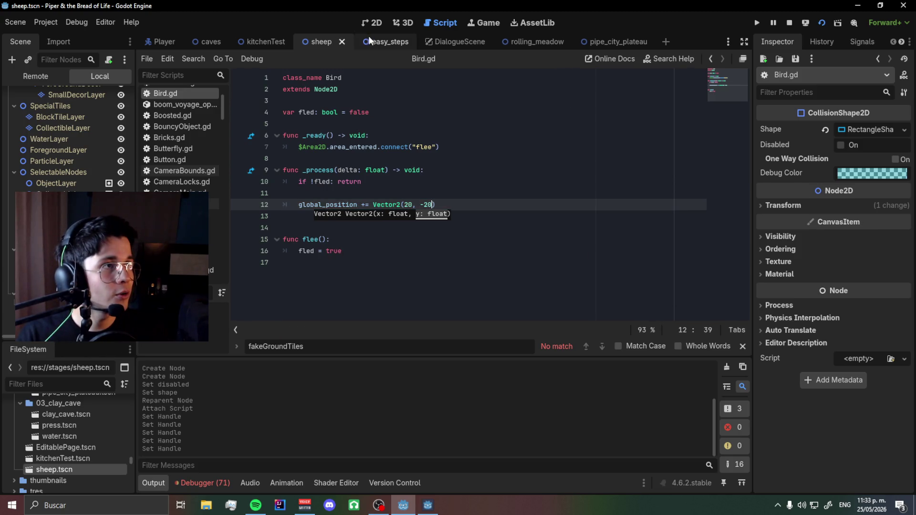
left_click(372, 23)
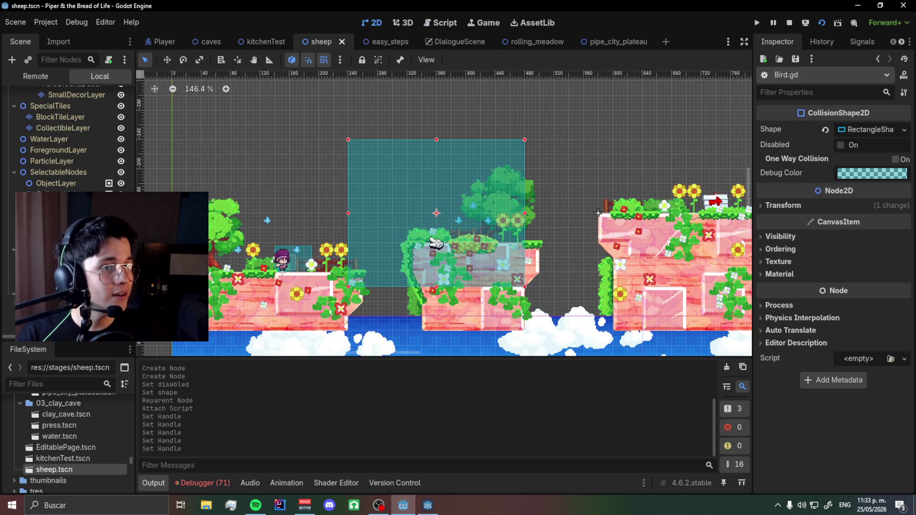
On the bird's Area2D, clear collision layer 1 and mask 1, enable mask 2, then save and run.
left_click(58, 205)
left_click(67, 216)
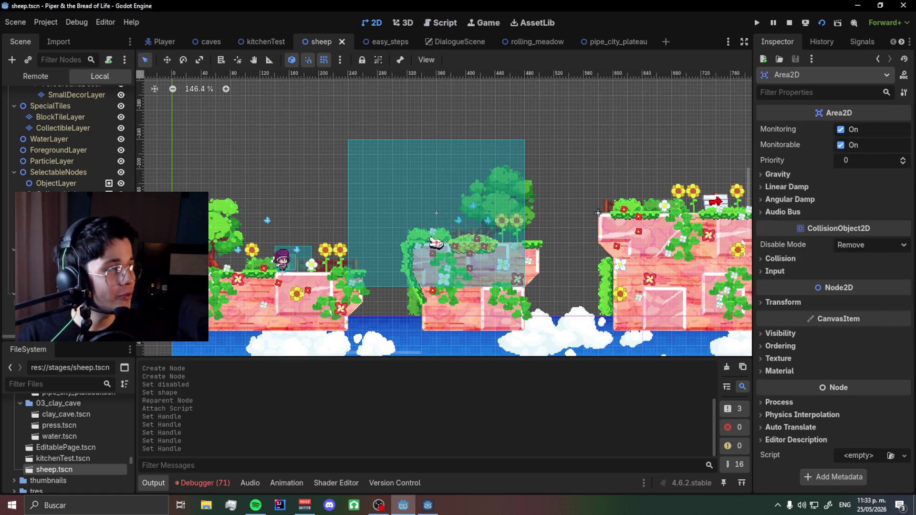
left_click(797, 258)
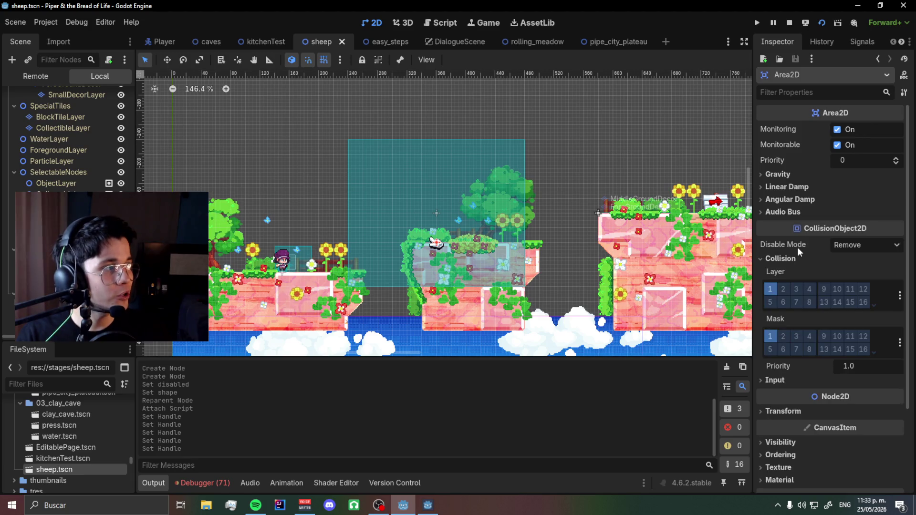
left_click(771, 336)
left_click(774, 292)
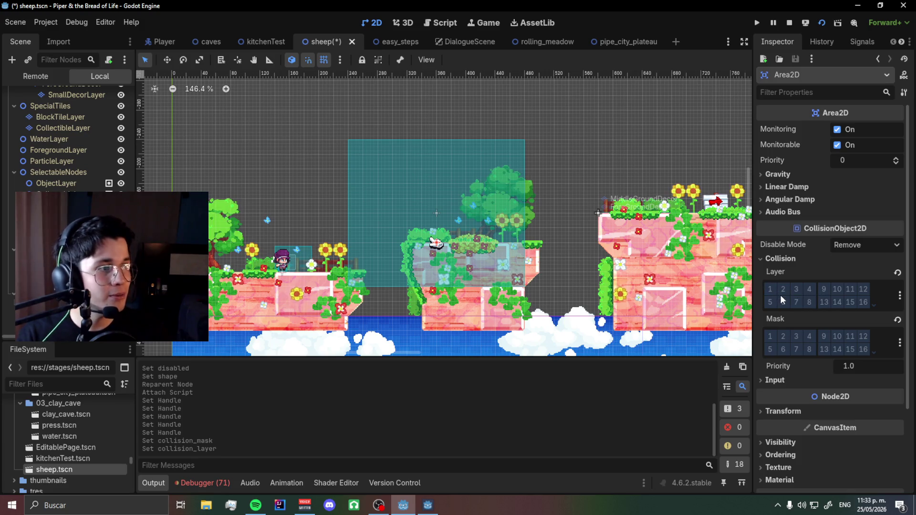
left_click(784, 336)
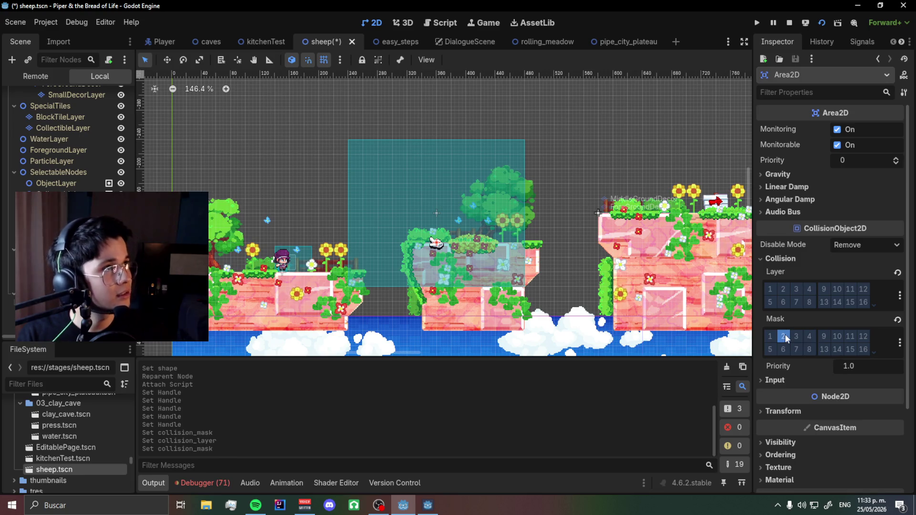
key("ctrl+s")
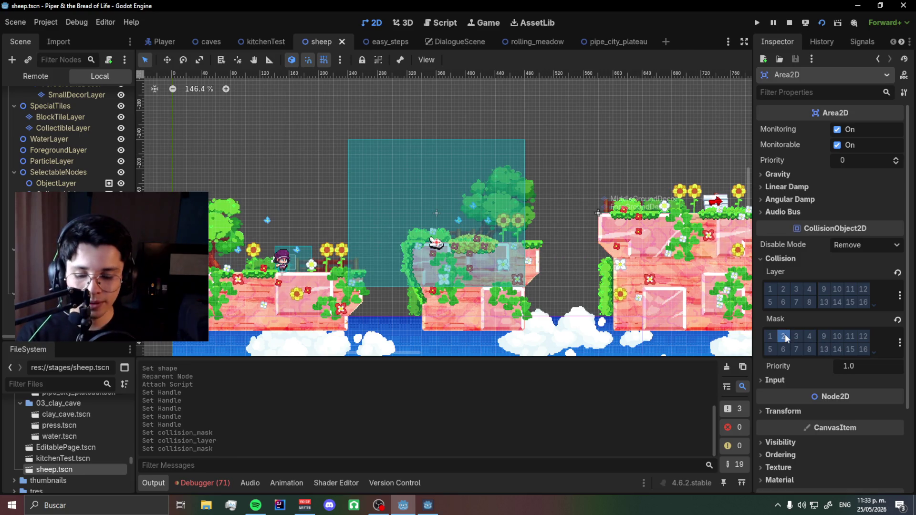
key("F5")
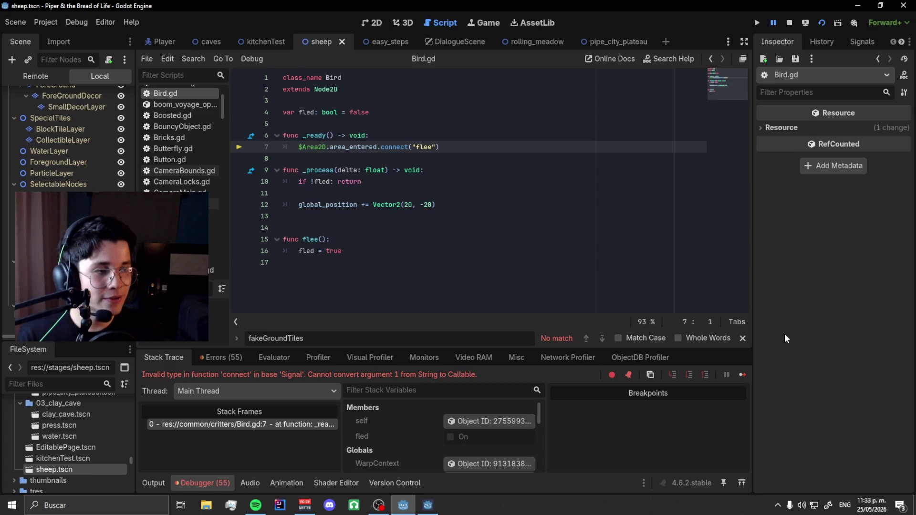
Remove the blank line above flee and change it to func flee(area: Area2D):, then save.
key("Down")
key("Down")
key("Down")
key("BackSpace")
key("Down")
key("End")
key("Left")
key("Left")
type("Area")
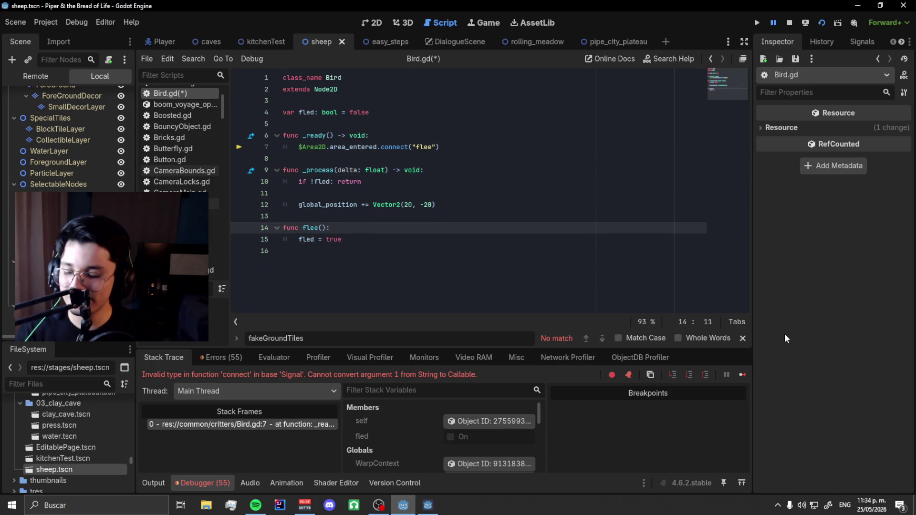
key("BackSpace")
key("BackSpace")
key("BackSpace")
type("area")
key("BackSpace")
type(": Area2D")
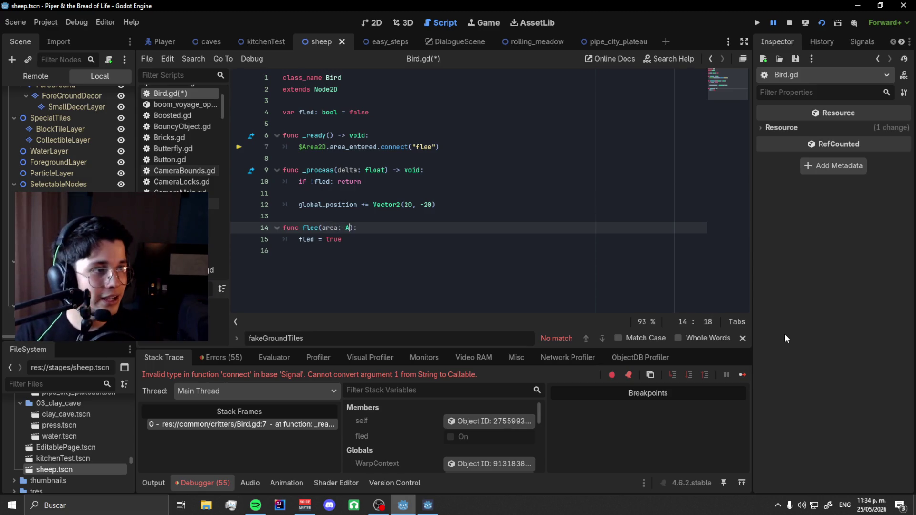
key("ctrl+s")
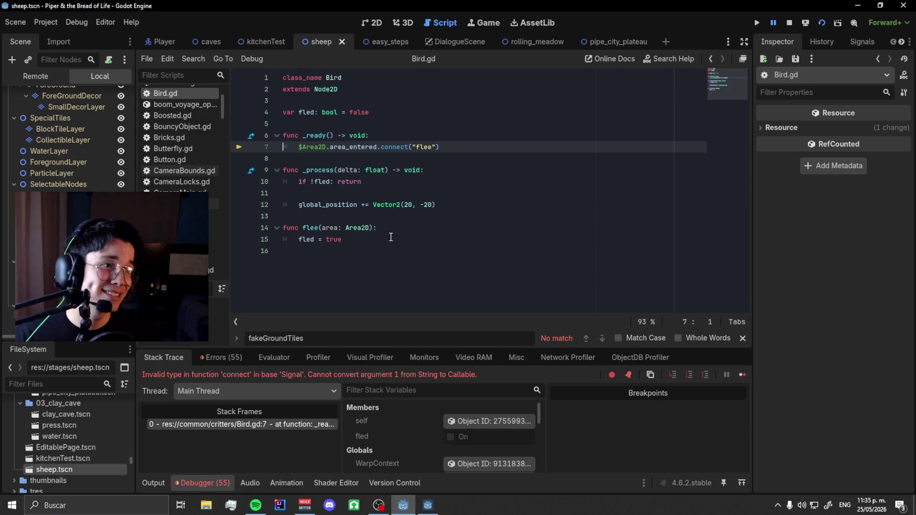
Move from the movement code up to the connect call on line 7 and save.
left_click(347, 214)
left_click_drag(284, 215, 288, 193)
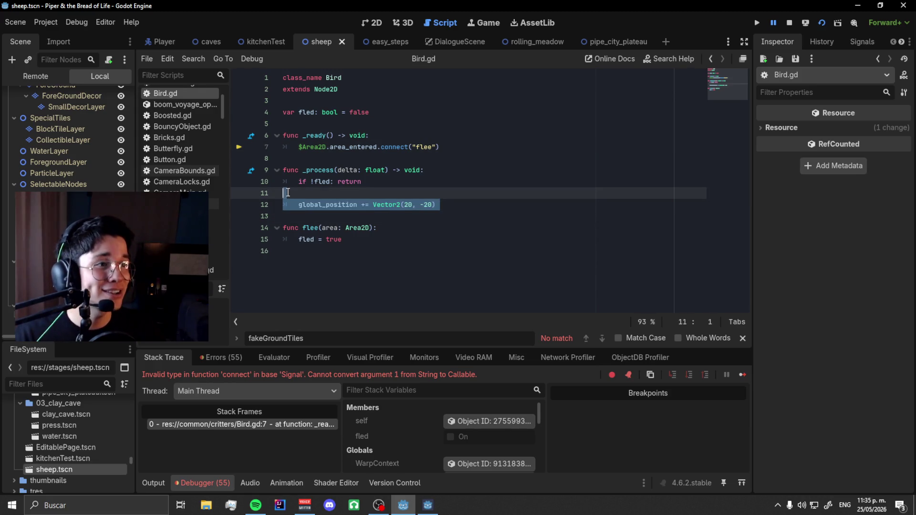
left_click(293, 217)
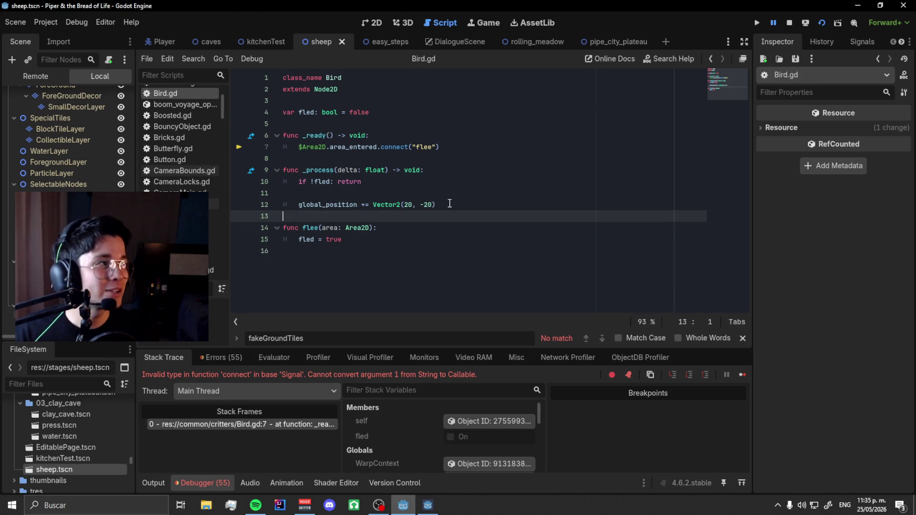
key("Up")
key("Up")
key("Up")
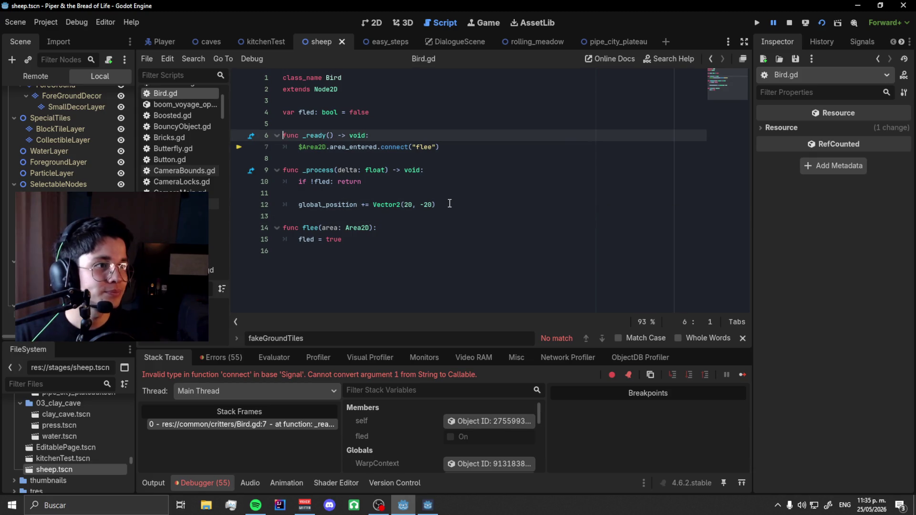
key("Down")
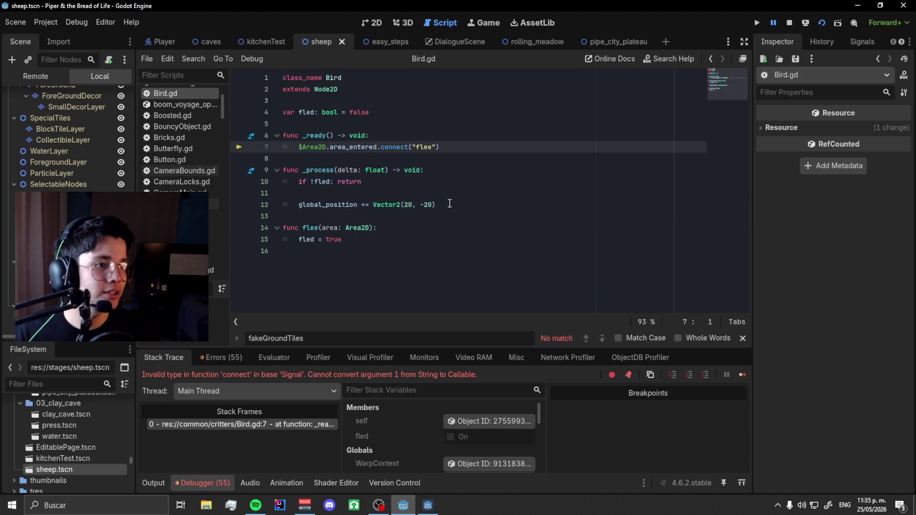
key("ctrl+s")
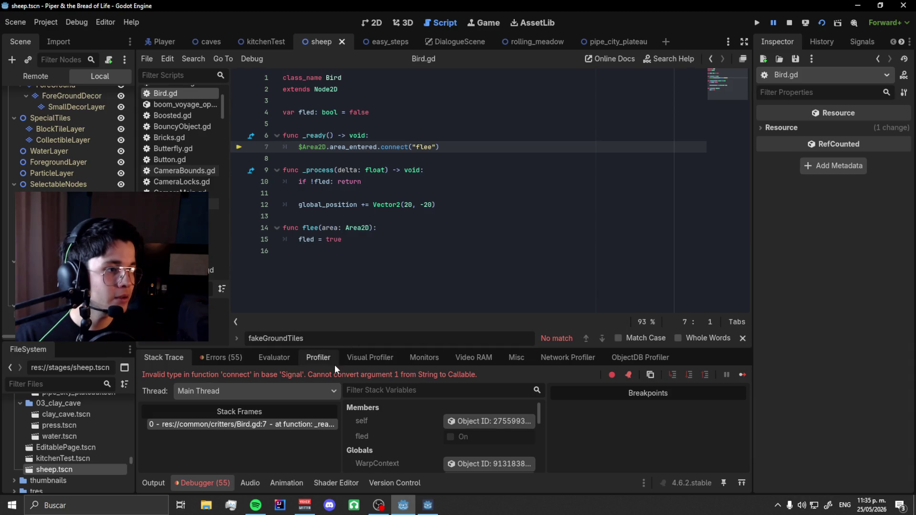
Remove the quotes around flee in the connect call, save the script, and run the game.
key("Down")
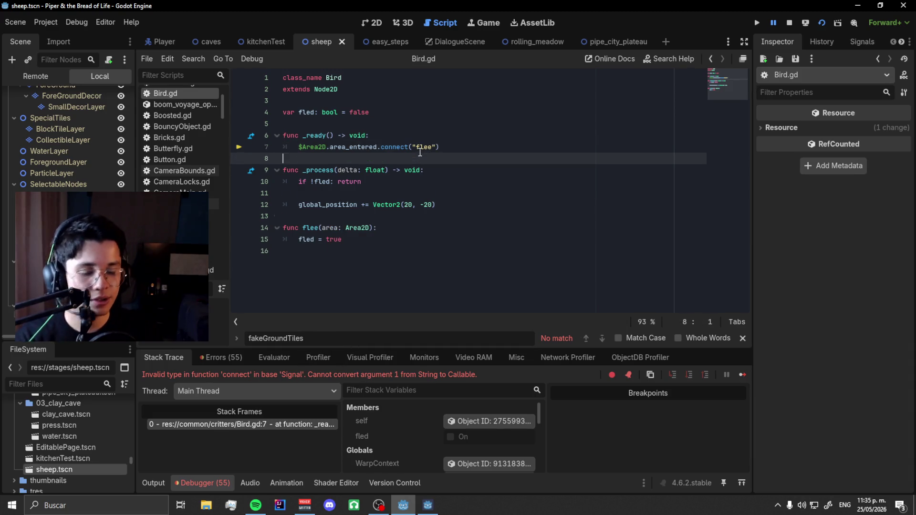
key("BackSpace")
key("Left")
key("Left")
key("Escape")
key("BackSpace")
key("End")
key("Return")
key("ctrl+s")
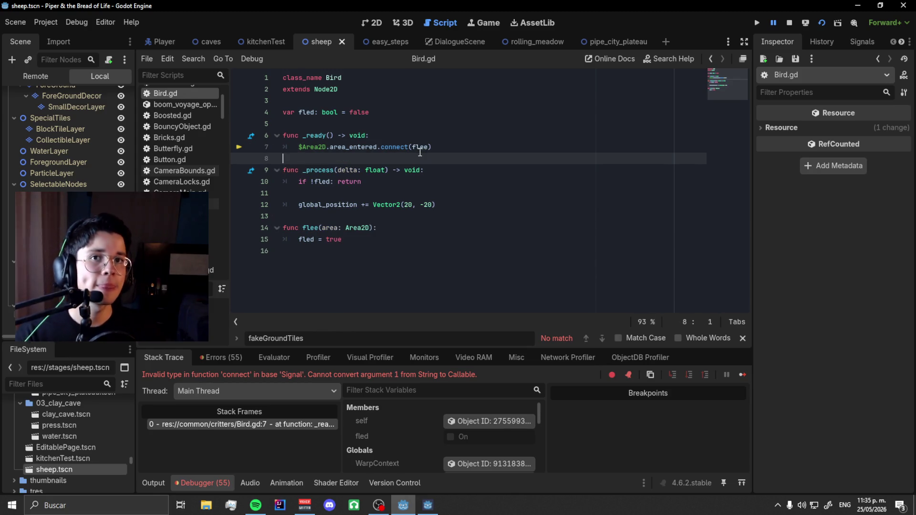
key("F5")
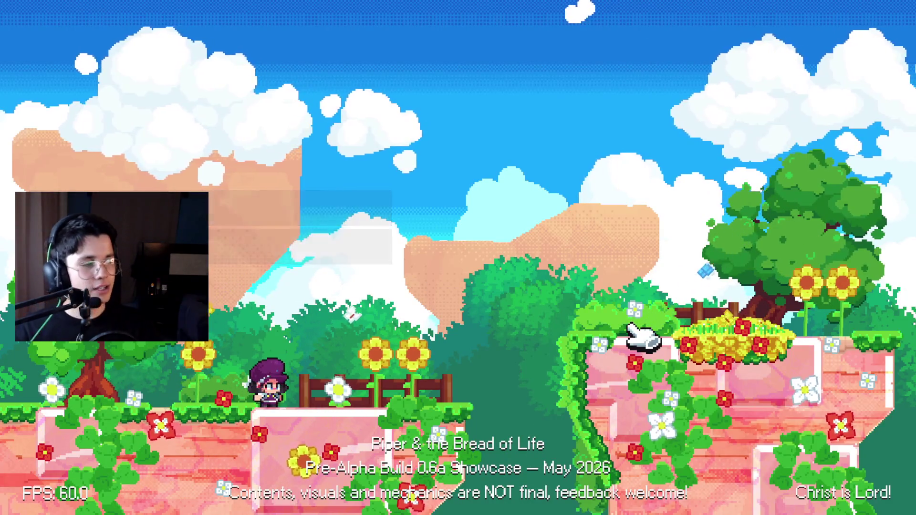
Move Piper right, jump toward the platform, run back left, then close the game.
key("Right")
key("space")
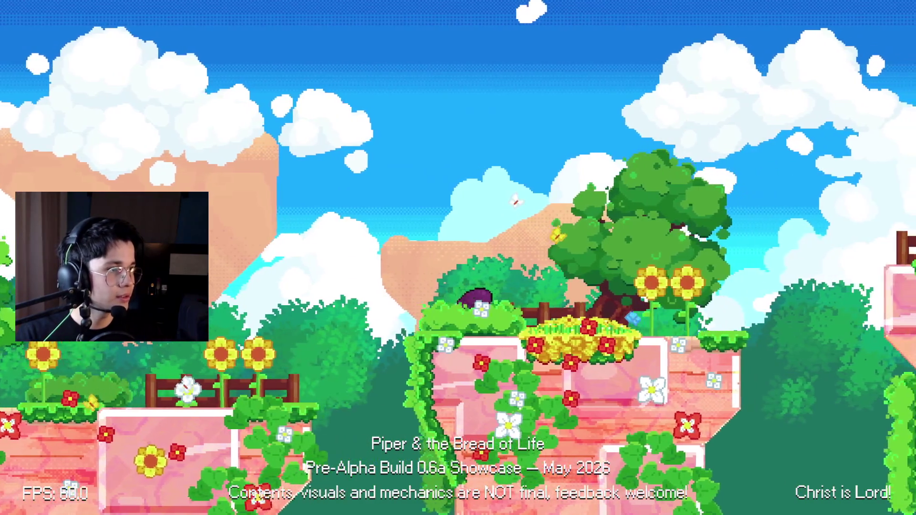
key("Left")
key("F8")
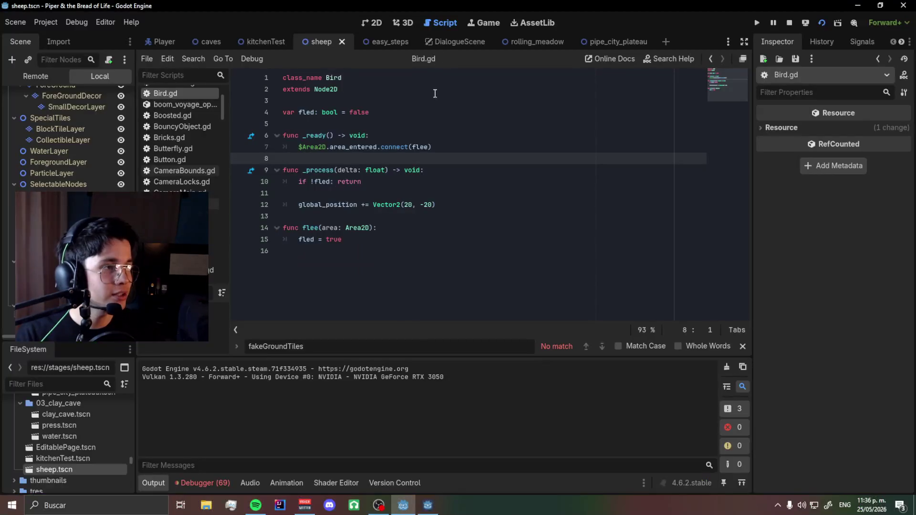
Append * delta to Vector2(20, -20) on line 12, save, and relaunch the game.
left_click(441, 204)
type("* de")
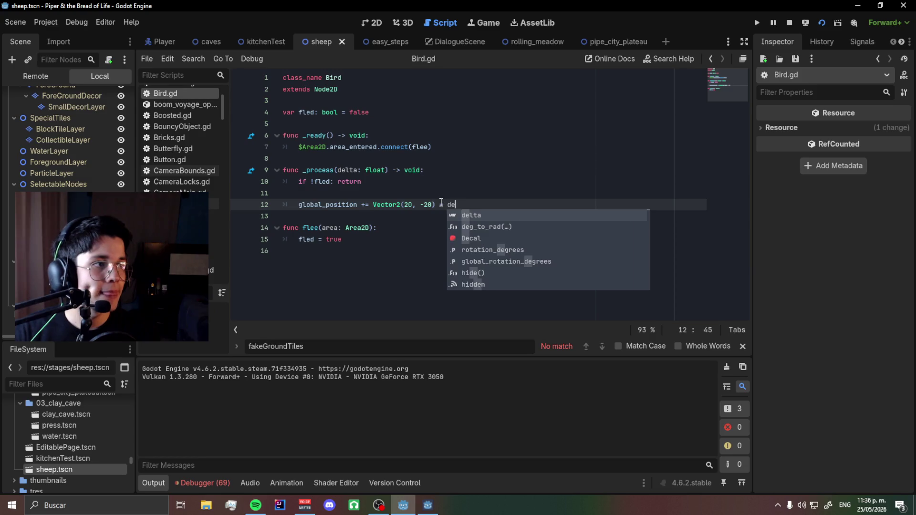
key("ctrl+s")
type("lta")
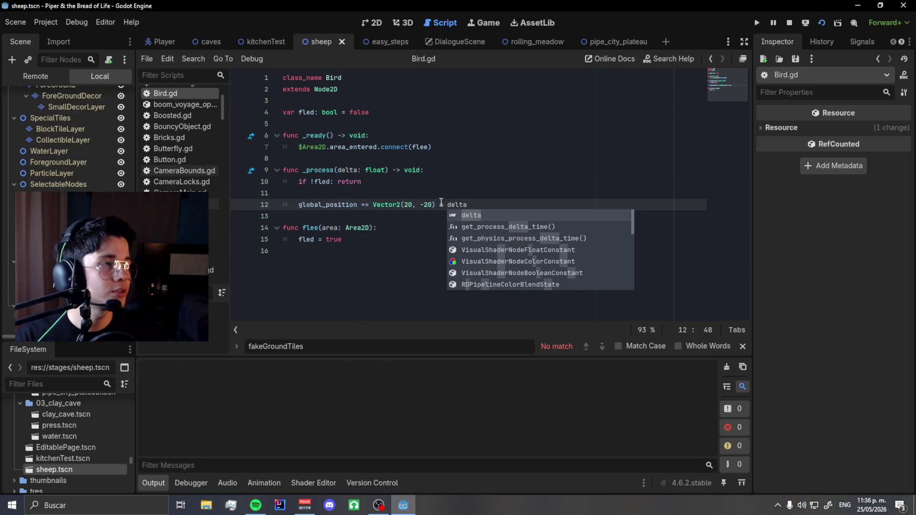
key("F5")
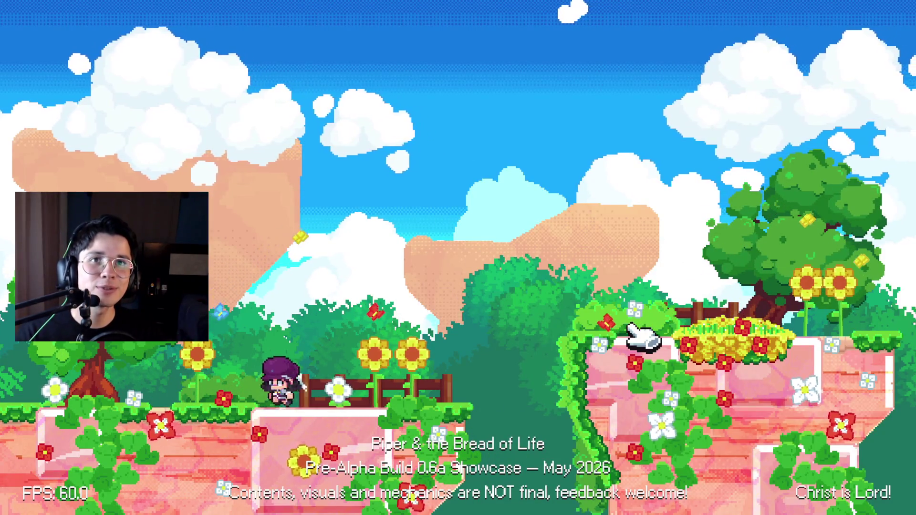
Walk Piper right, jump onto the flower platform past the sunflowers, then bring up Alt+Tab.
key("Right")
key("Left")
key("Right")
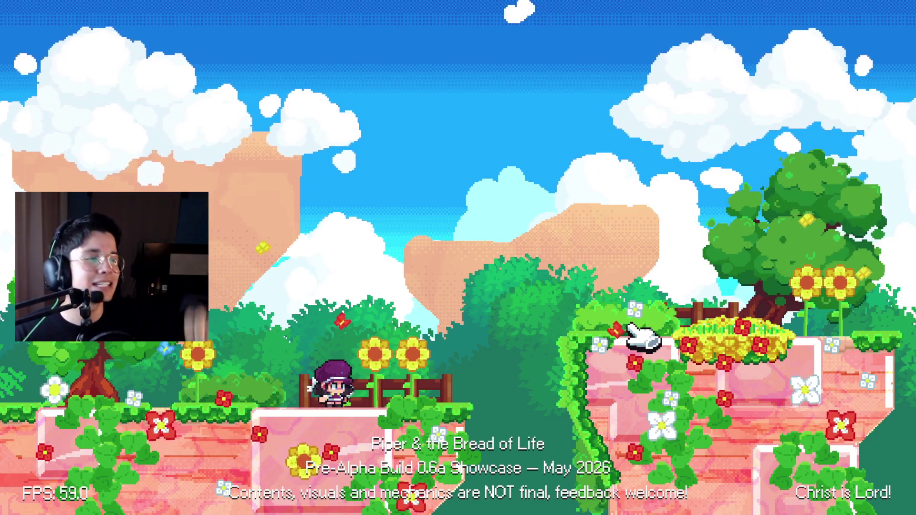
key("Right")
key("space")
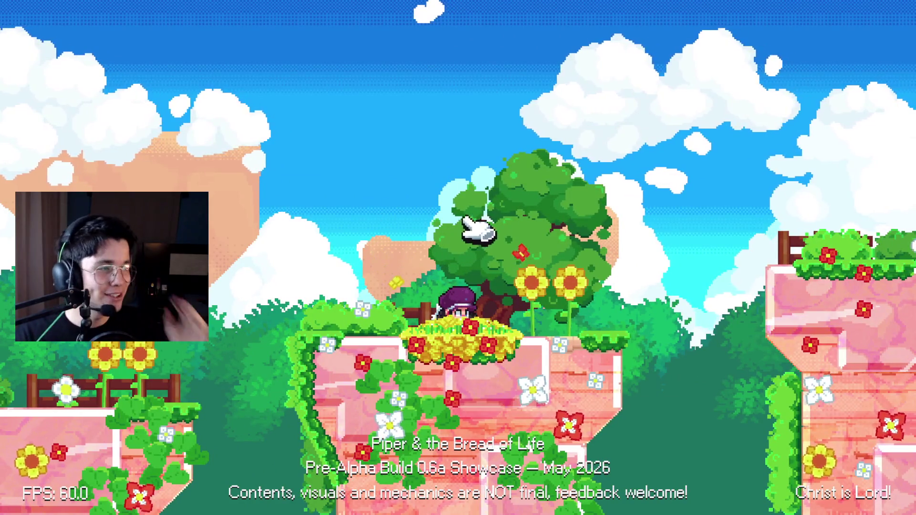
key("Right")
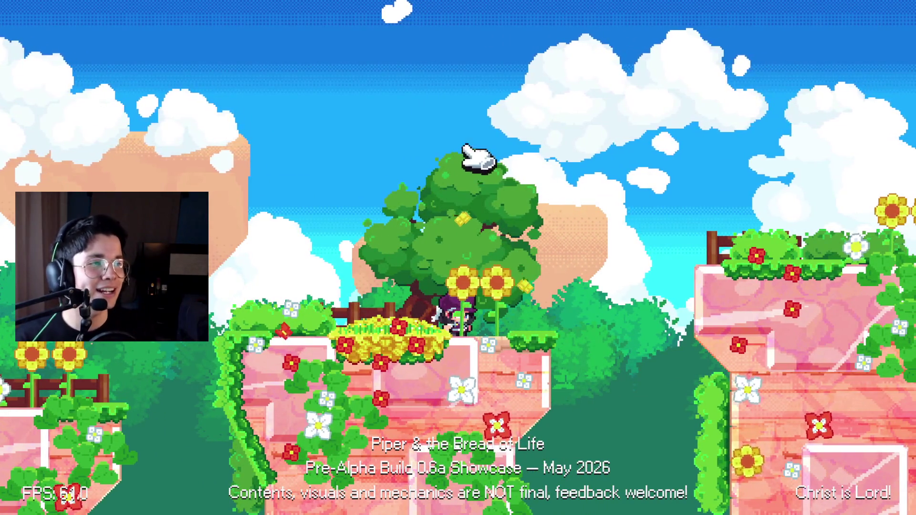
key("Right")
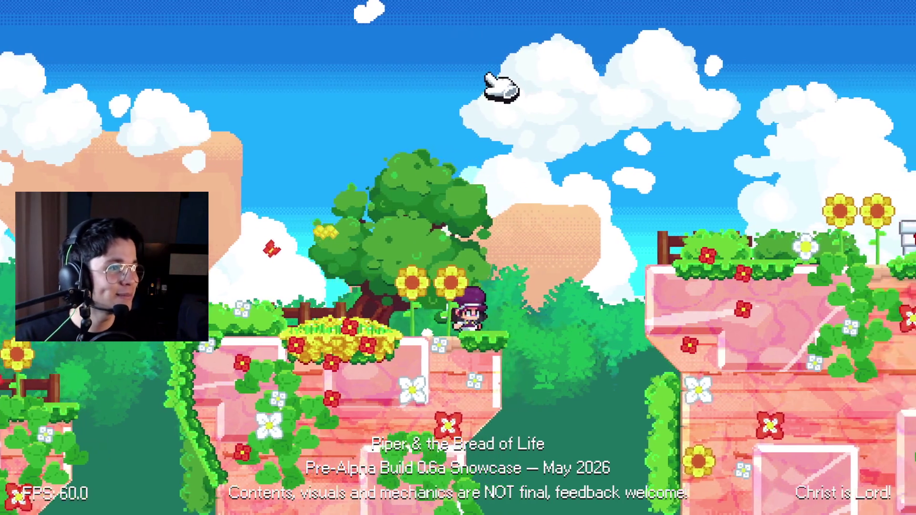
key("alt+Tab")
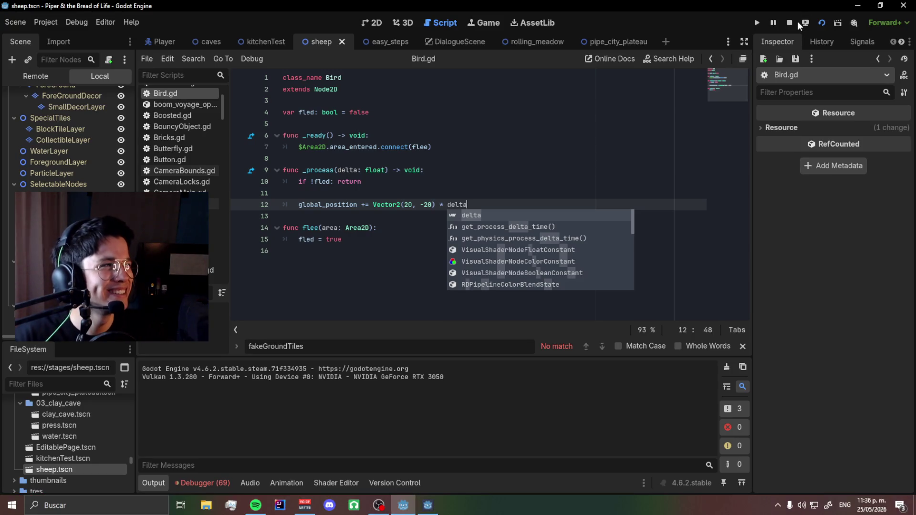
Return to the Godot editor, stop the running game, and open a line below the fled variable.
left_click(790, 23)
left_click(424, 205)
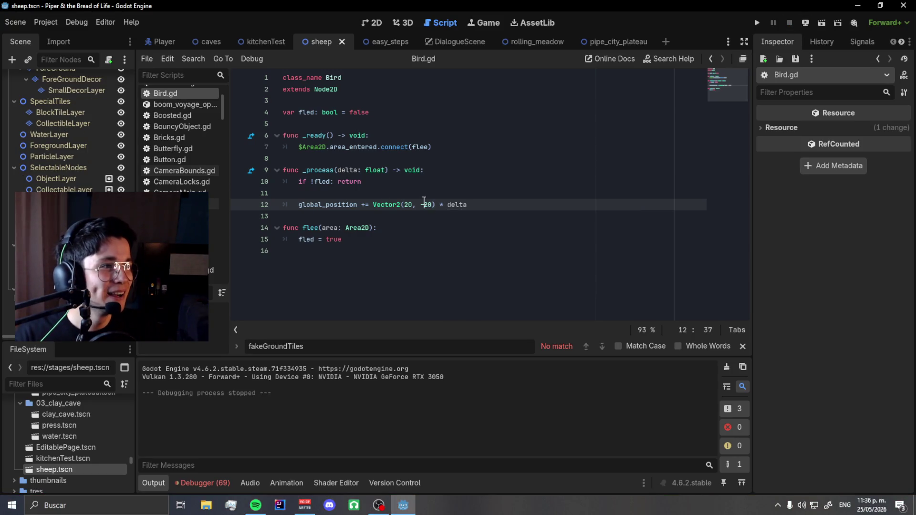
left_click(363, 194)
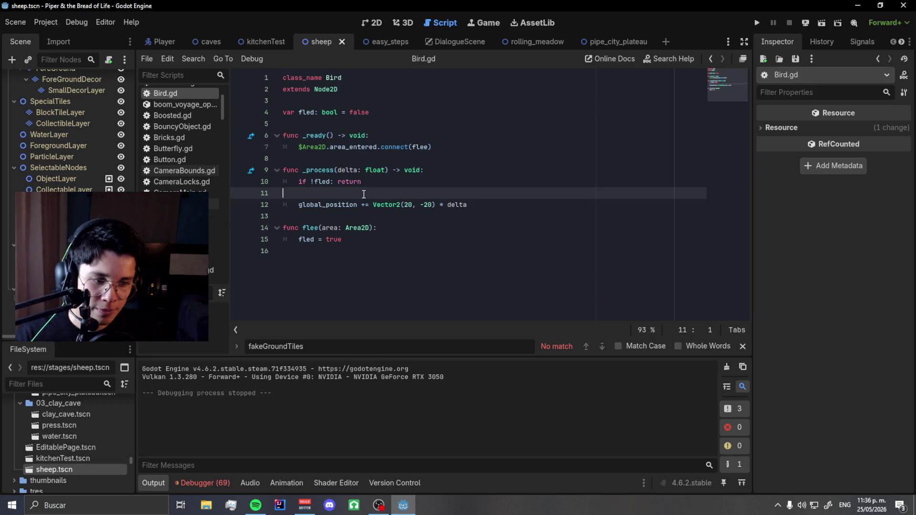
key("Up")
key("Up")
key("Up")
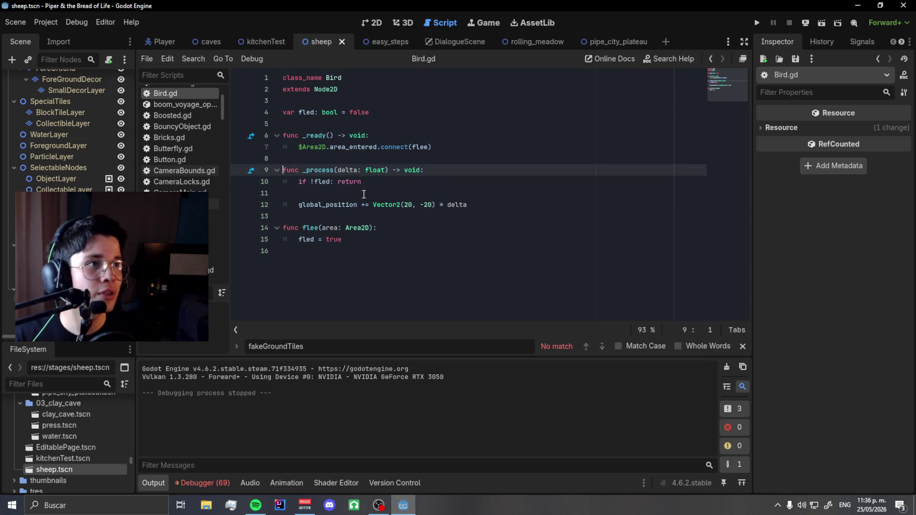
key("Return")
key("Up")
Declare var velocity: Vector2 = Vector2.ZERO, correcting the Vectro2 typo.
type("a")
key("BackSpace")
type("var ")
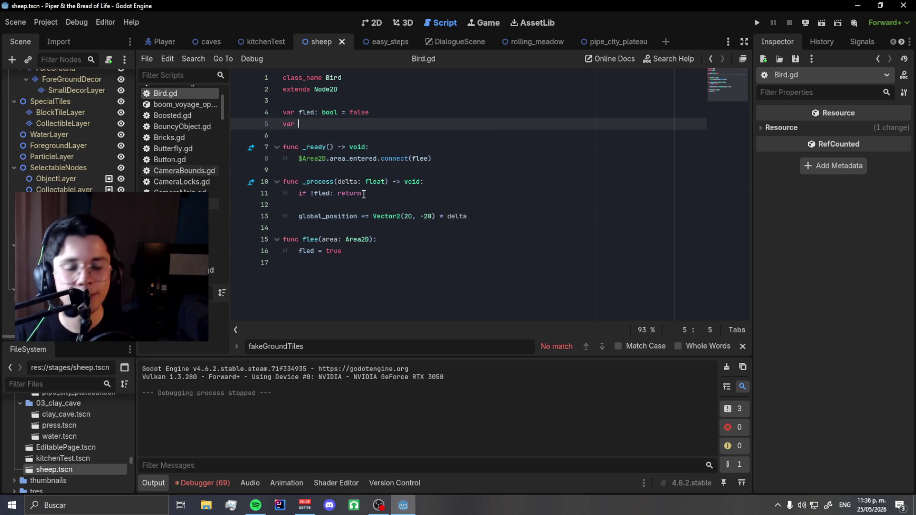
type("velocity:")
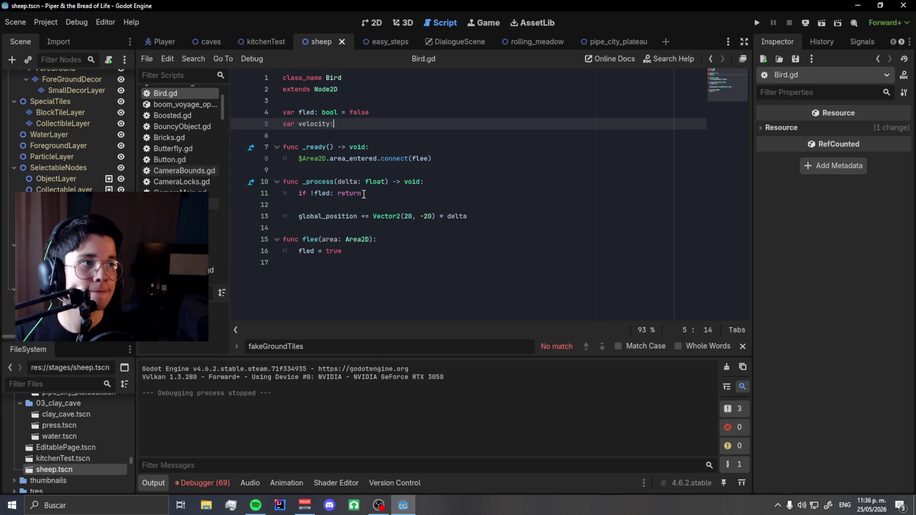
type(" Vector2")
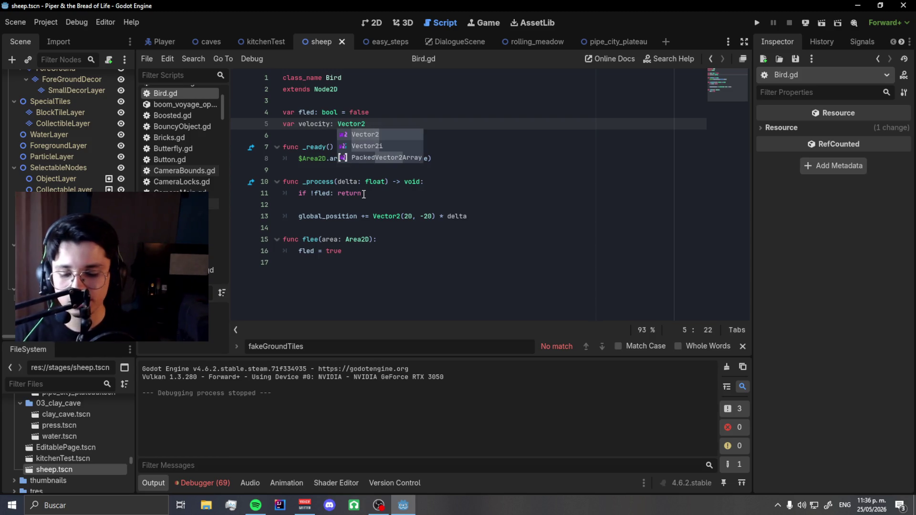
key("Escape")
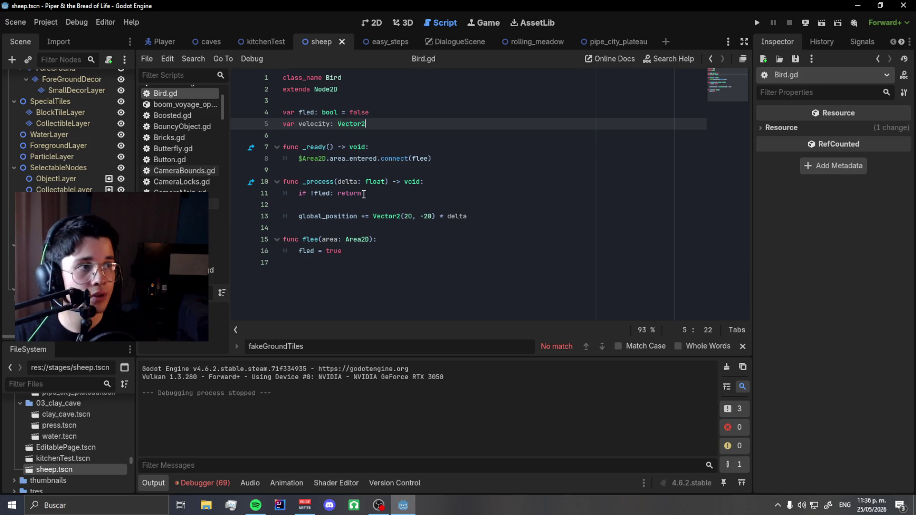
type(" = Vectro2")
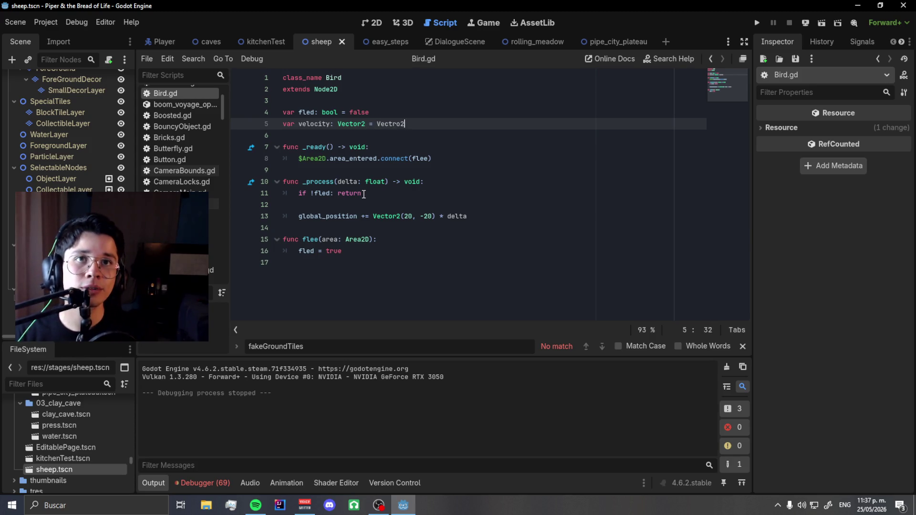
type(".ZERO")
key("Left")
key("Left")
key("Left")
key("shift+Left")
type("or")
key("End")
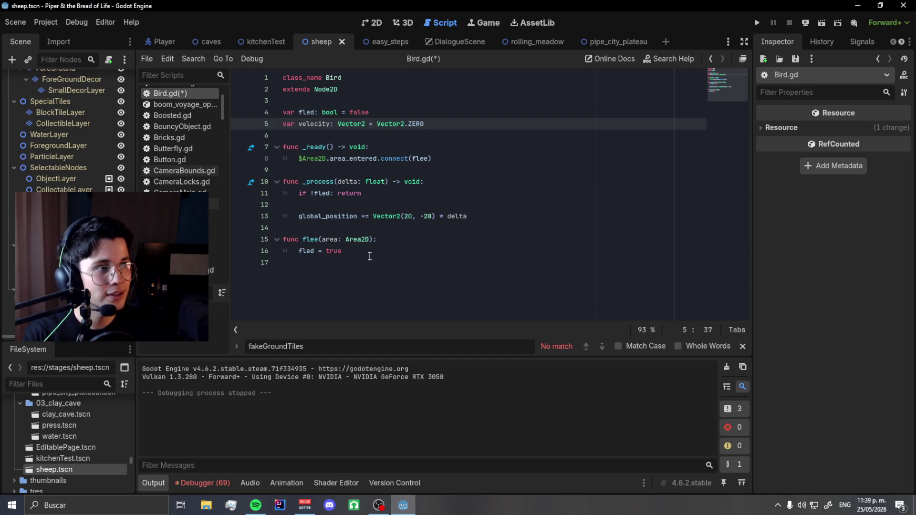
Save Bird.gd and step through lines 10–13 to the Vector2(20, -20) * delta movement line.
key("ctrl+s")
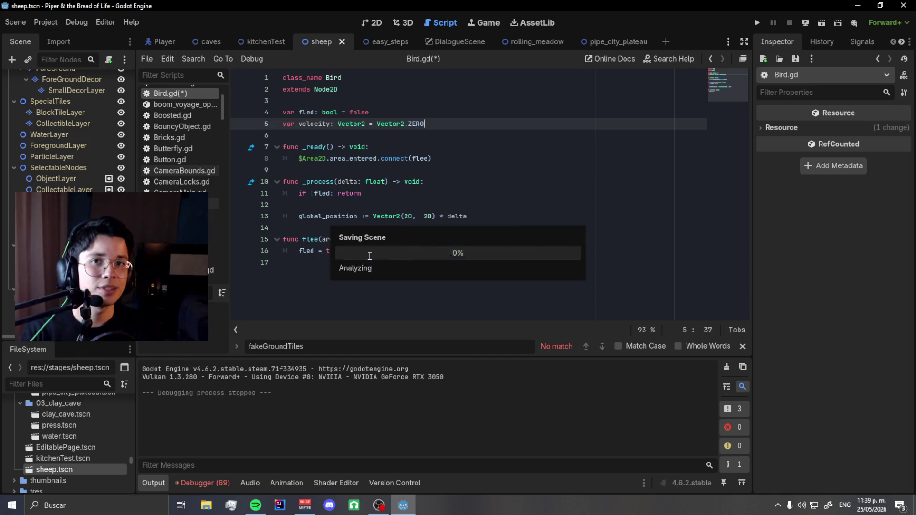
key("Down")
key("Down")
key("Down")
key("Down")
key("Down")
key("Down")
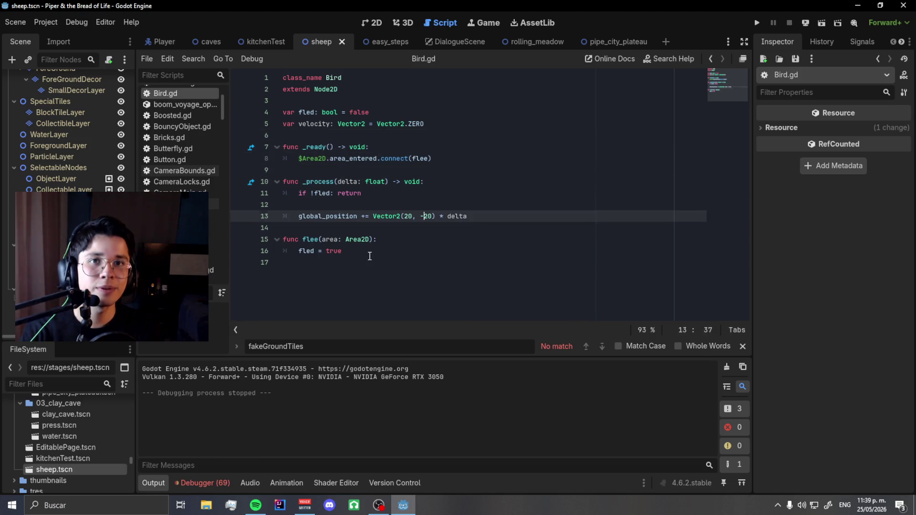
key("Up")
key("Down")
key("Down")
key("Up")
key("Up")
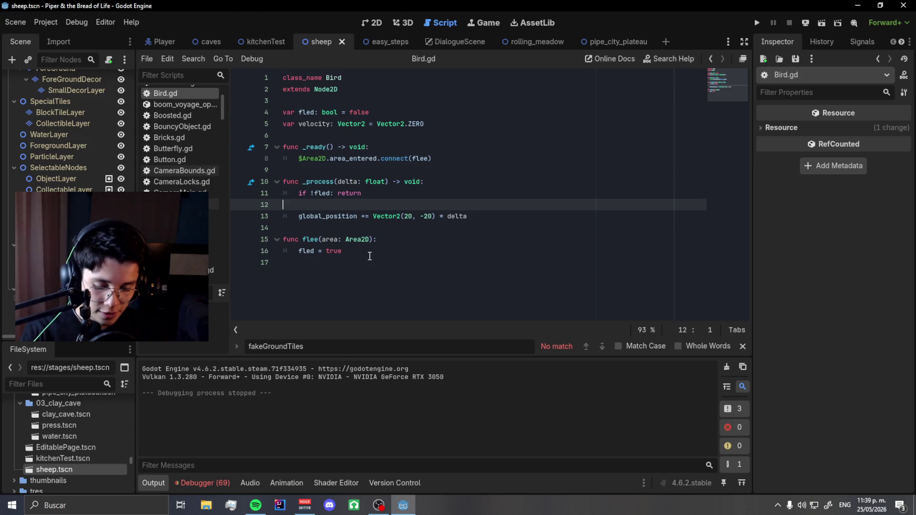
key("Left")
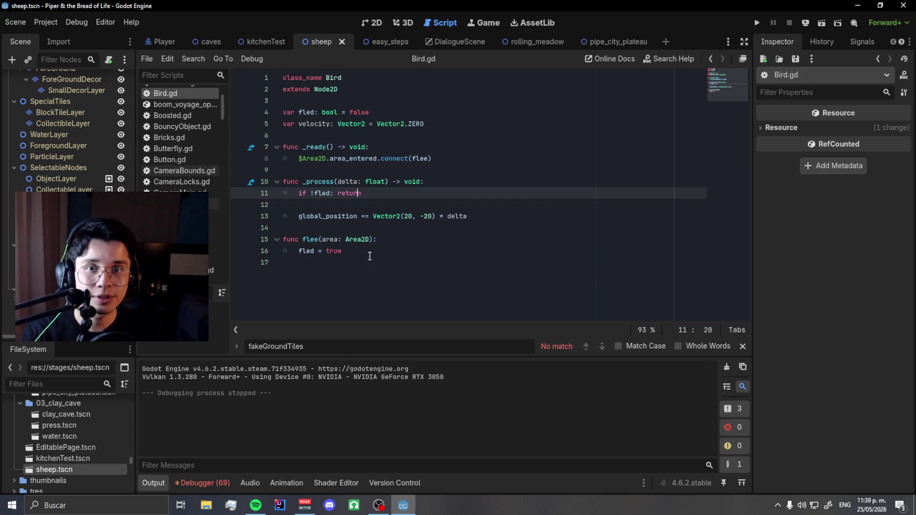
key("ctrl+Left")
key("Up")
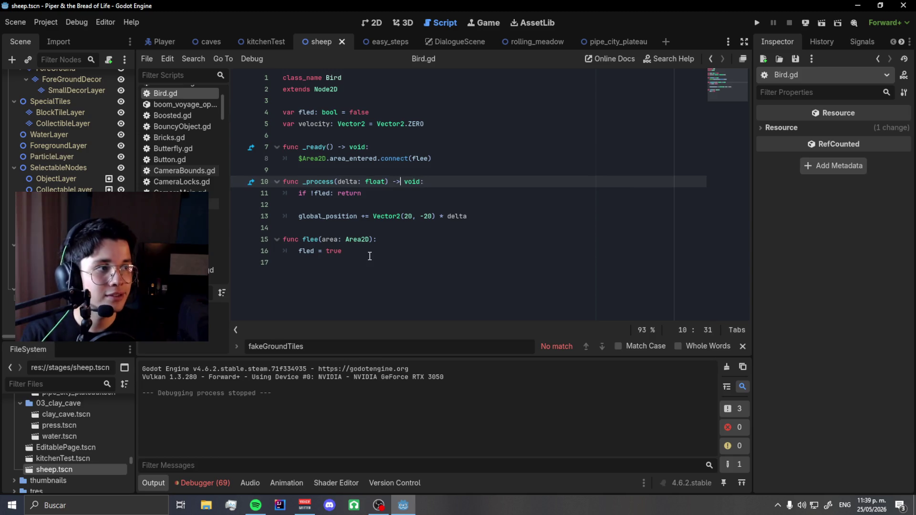
key("Down")
key("Down")
key("Down")
key("Down")
key("Up")
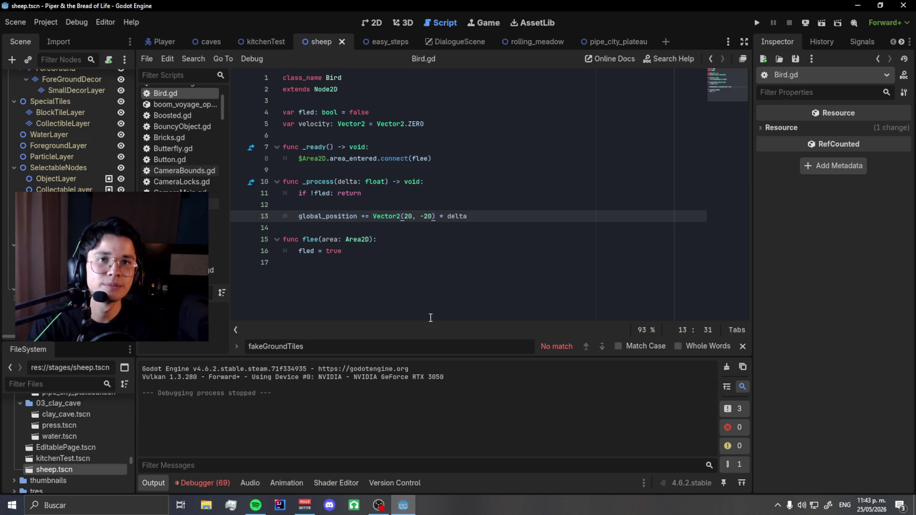
Move up to the blank line before the movement code in Bird.gd.
key("Up")
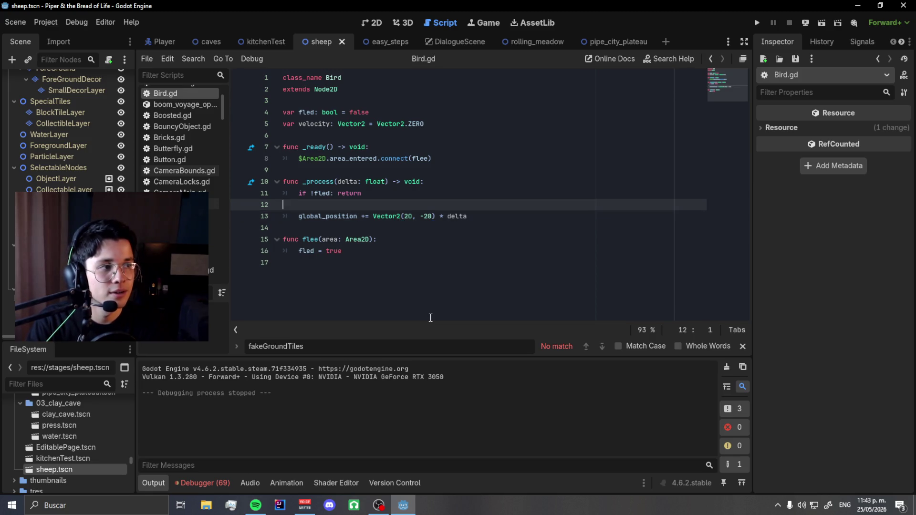
Tidy the blank lines around the movement code and add a new line after fled = true.
key("Return")
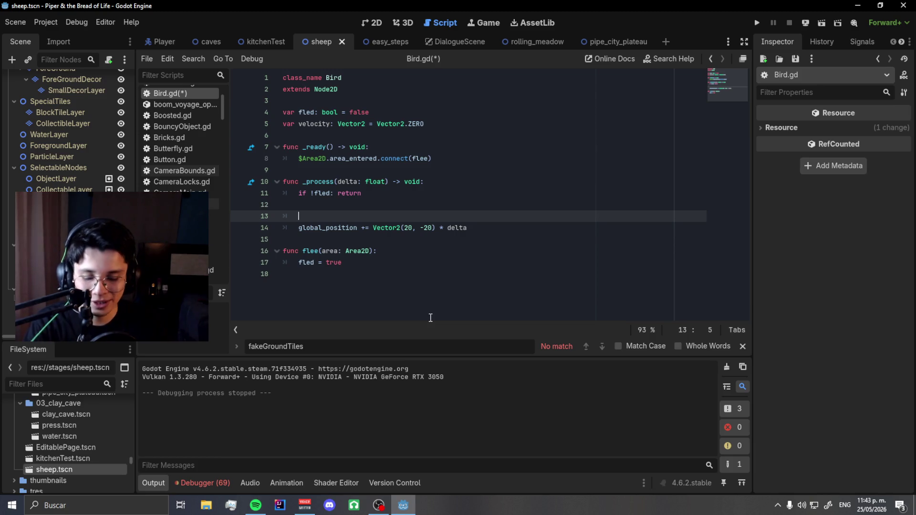
key("Right")
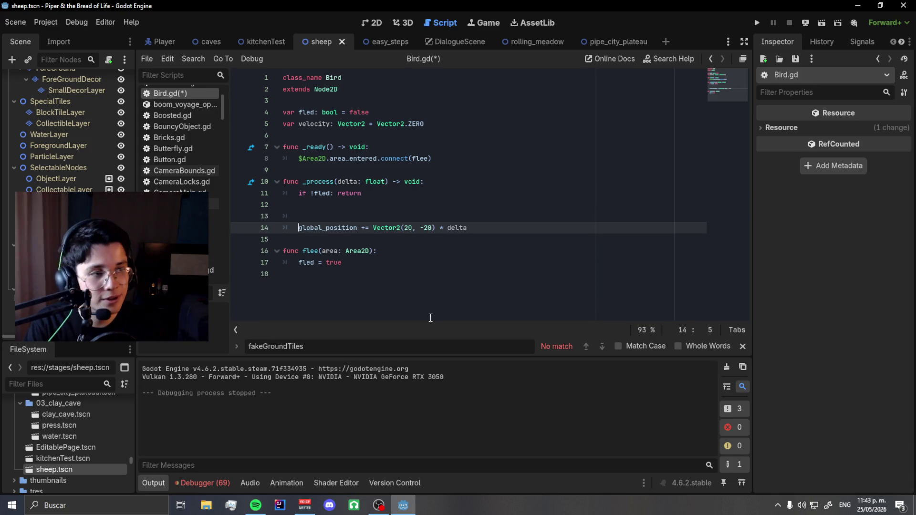
key("Up")
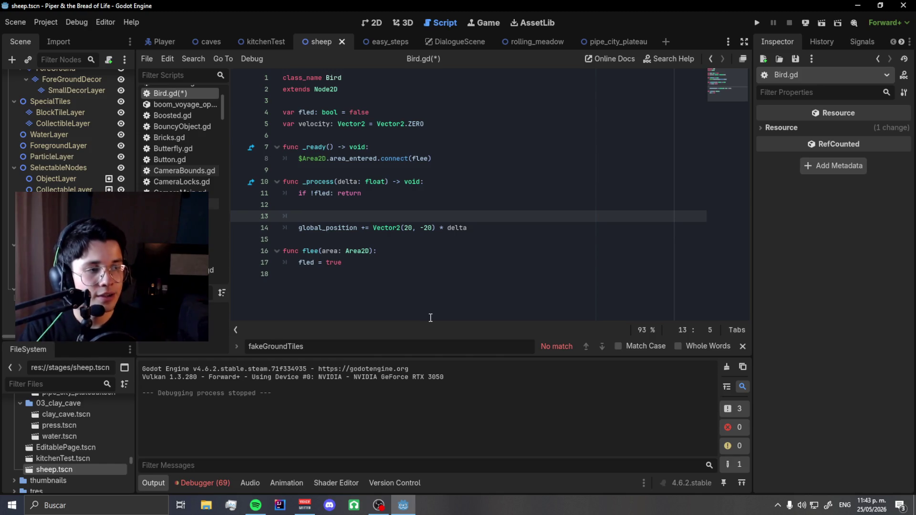
key("BackSpace")
key("BackSpace")
key("Down")
key("Down")
key("Down")
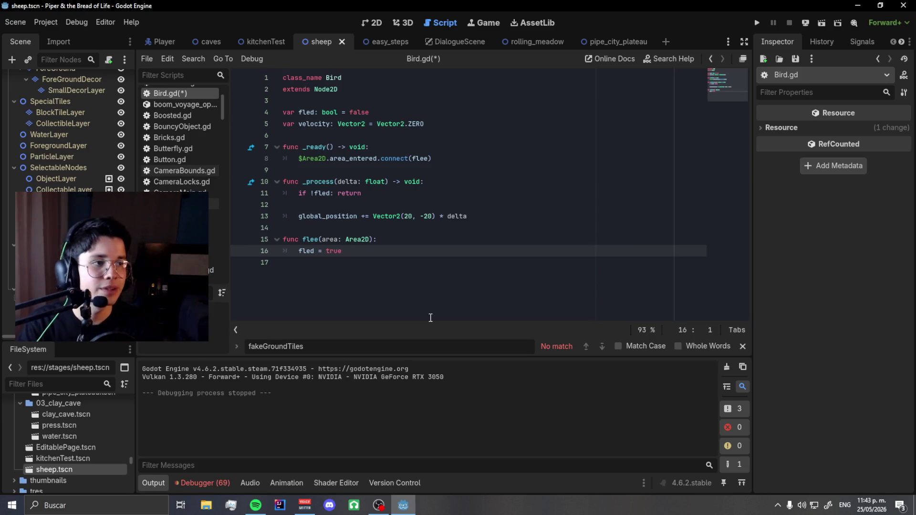
key("Up")
key("Up")
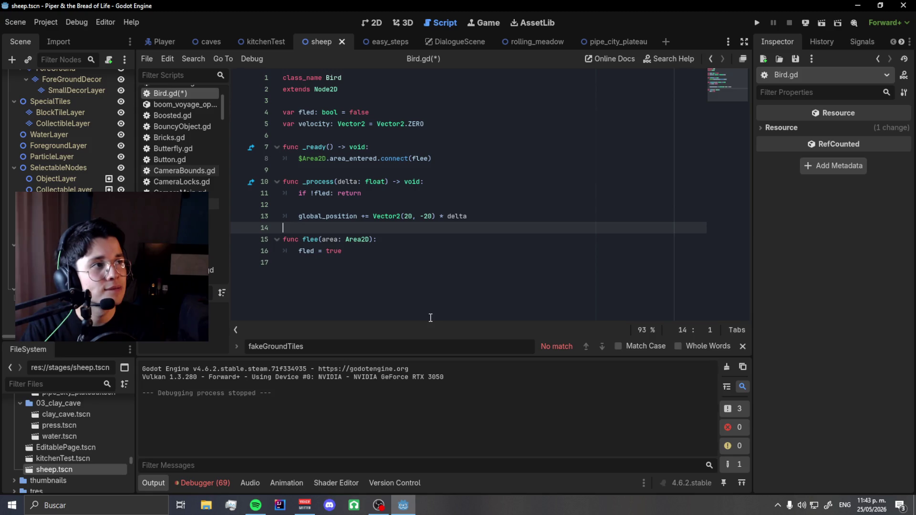
key("Down")
key("Down")
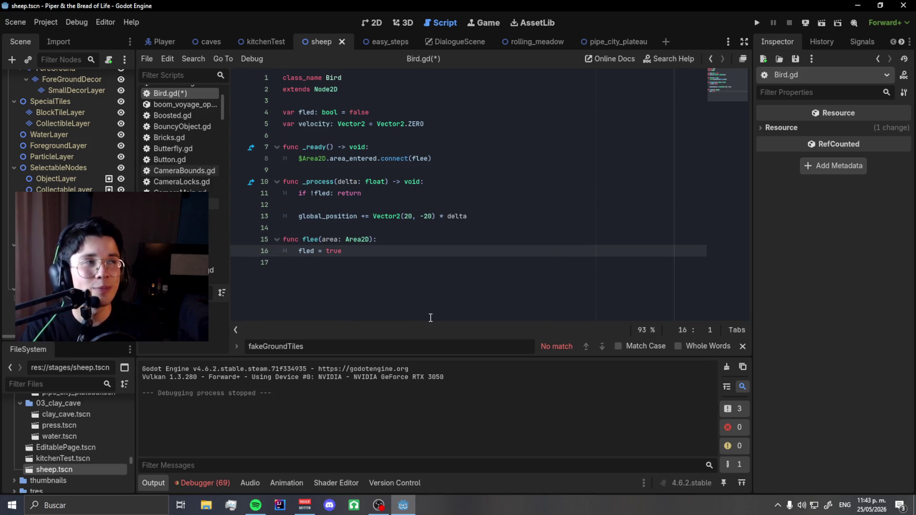
key("Return")
type("var tween:\"")
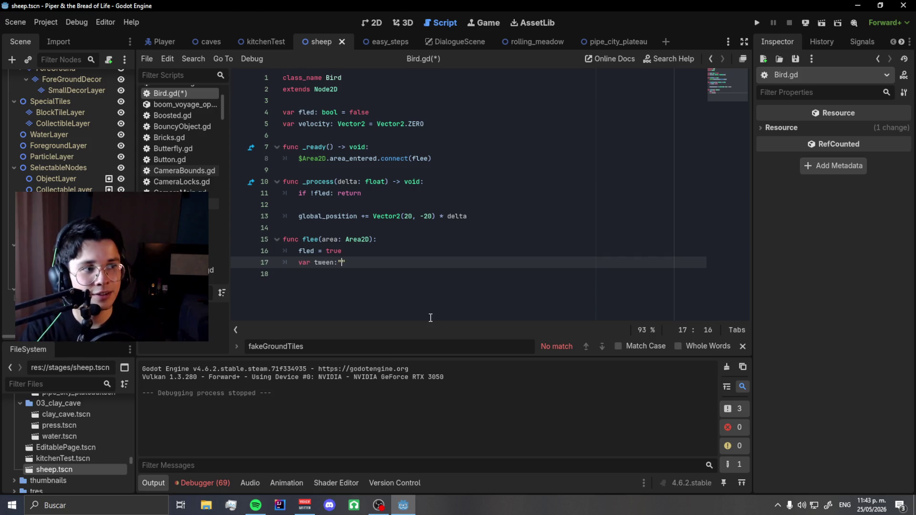
Complete line 17 with get_tree().create_tween() and start a new line 18 below it.
key("BackSpace")
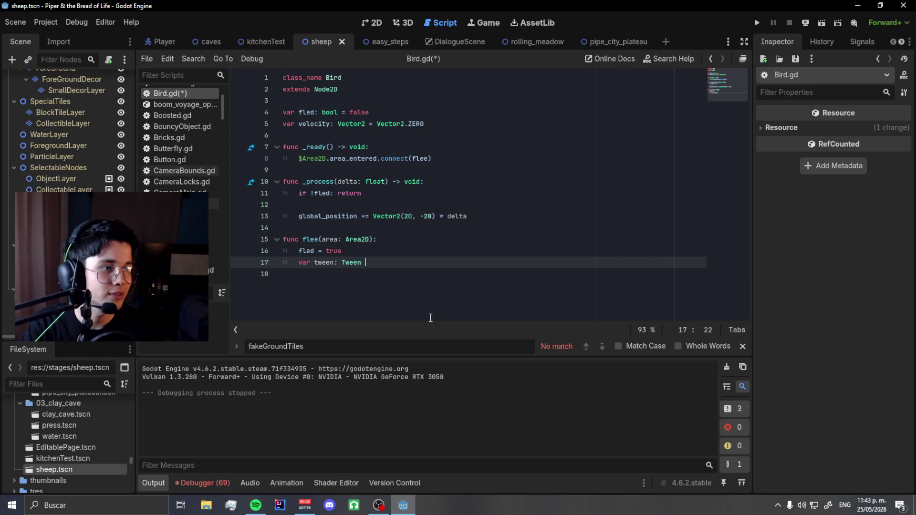
type("= get_t")
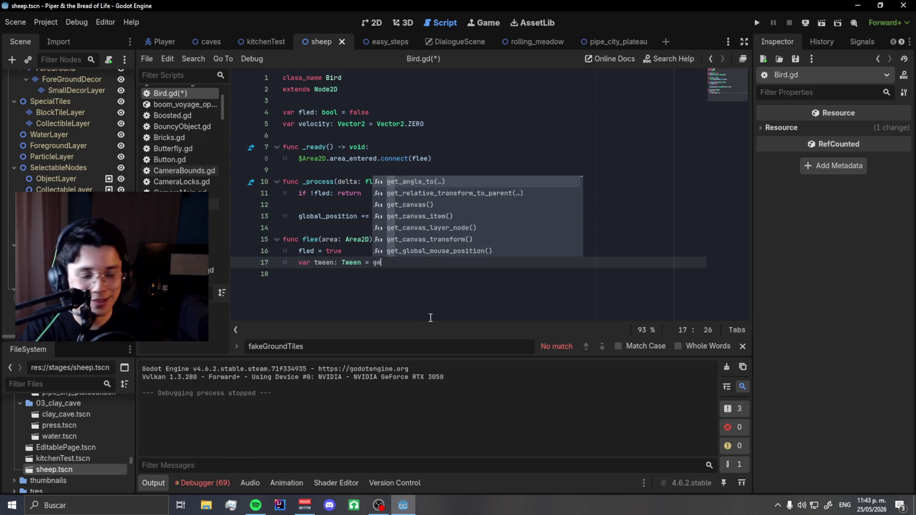
key("Return")
type(".tw")
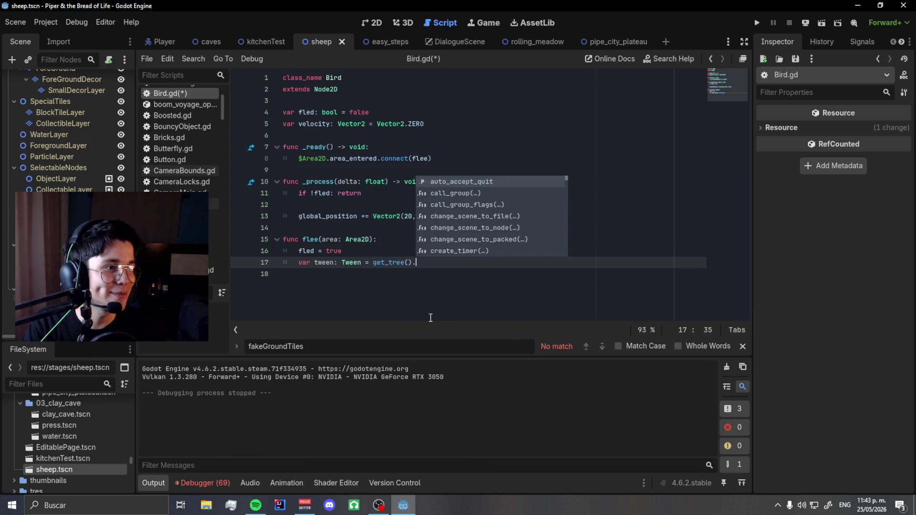
key("Return")
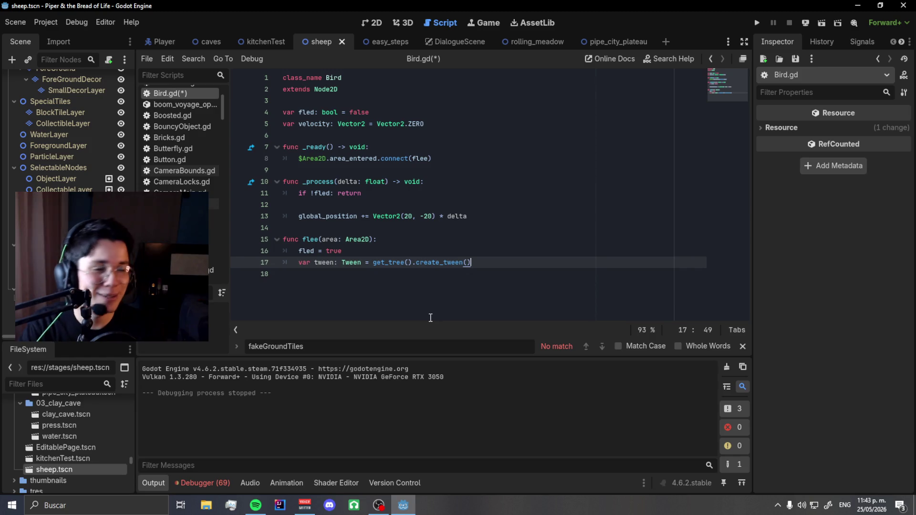
key("Down")
key("Return")
key("BackSpace")
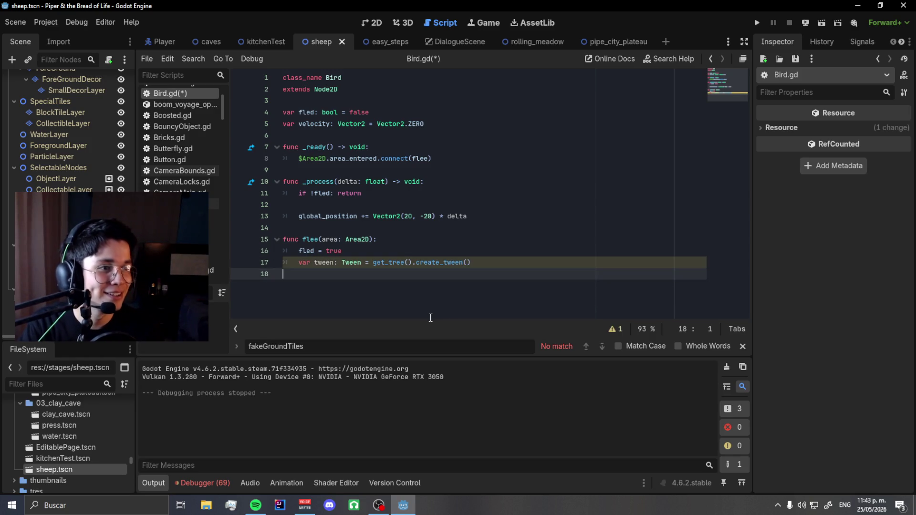
key("Left")
key("Return")
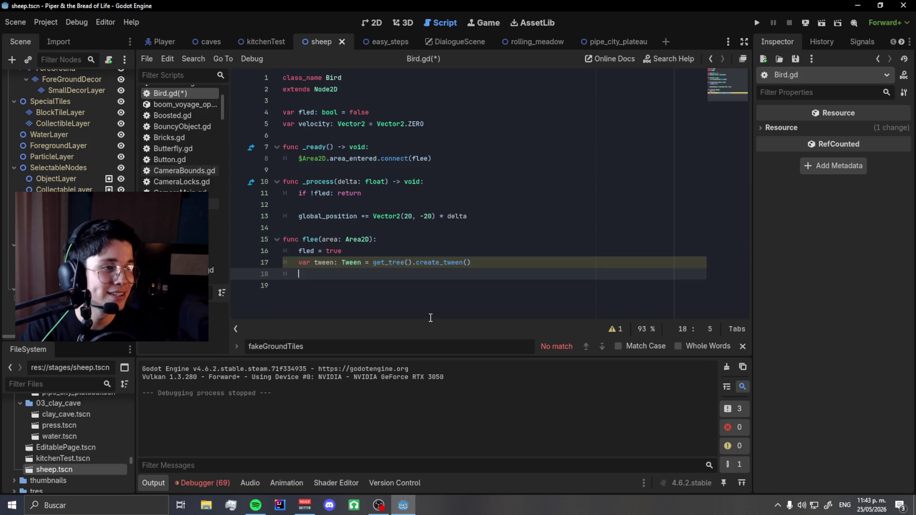
key("BackSpace")
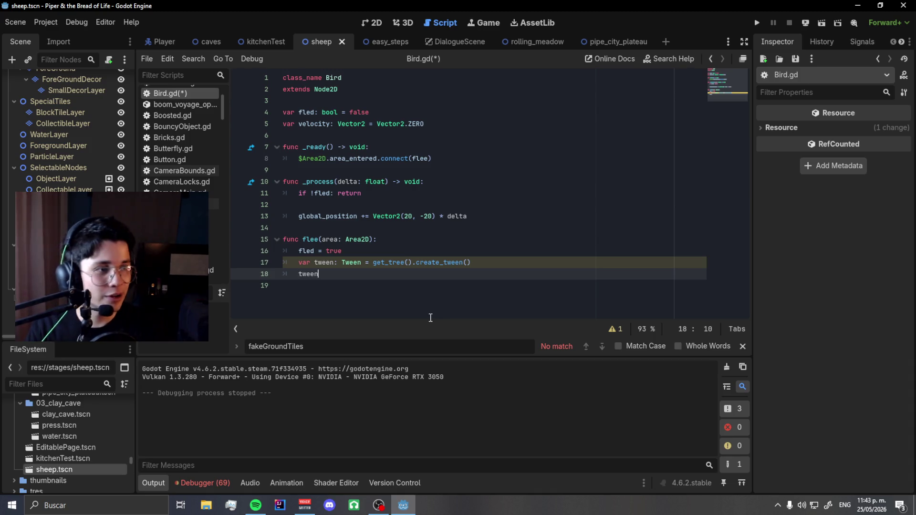
Write tween.tween_property(self, "velocity", Vector2()) on line 18 using autocomplete.
type(".")
type("proper")
key("Down")
key("Down")
key("Down")
key("Return")
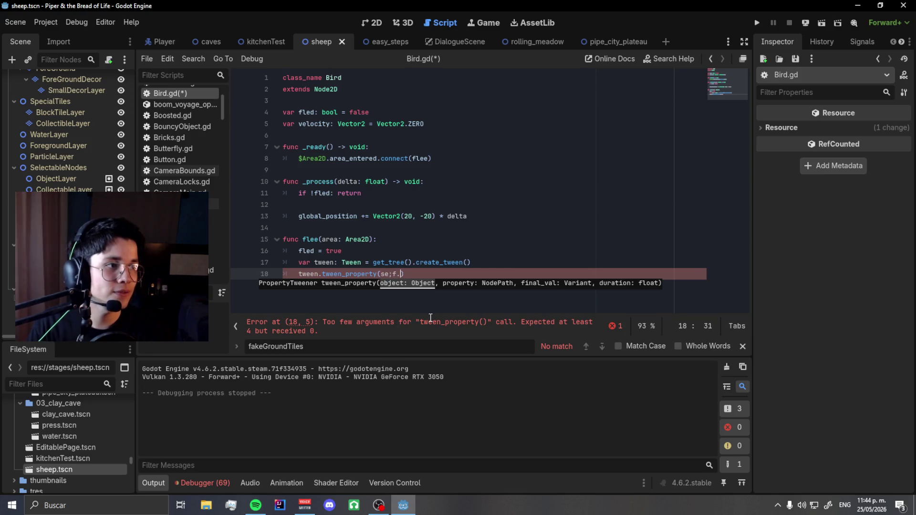
key("BackSpace")
key("BackSpace")
key("BackSpace")
type("lf,")
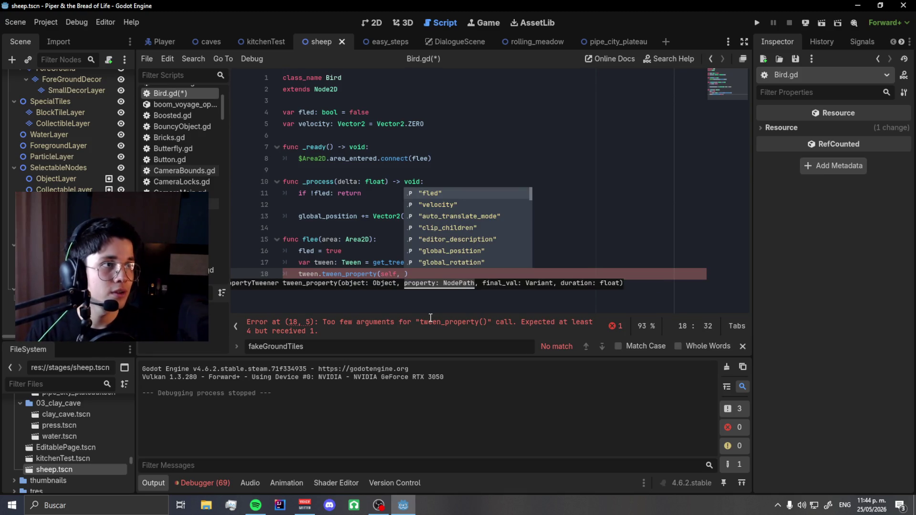
key("Return")
key("BackSpace")
key("BackSpace")
key("BackSpace")
type("velocity\", V")
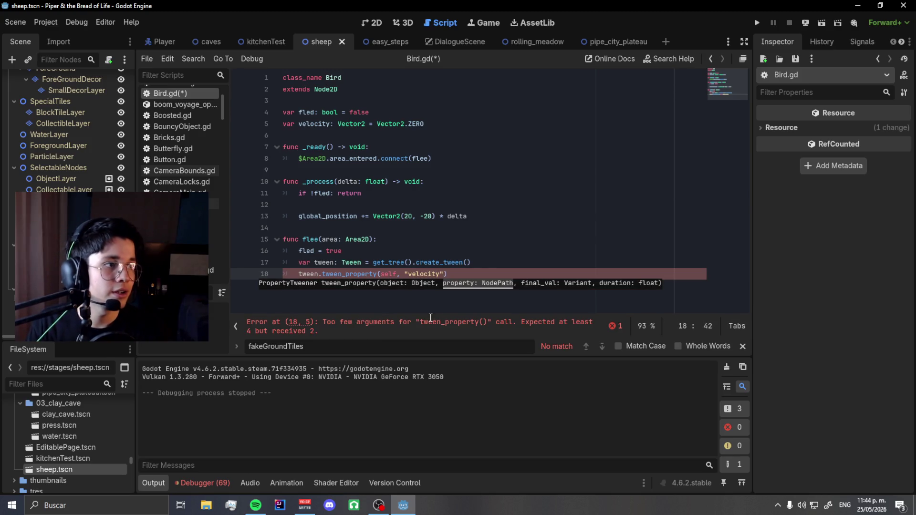
type("ector2(")
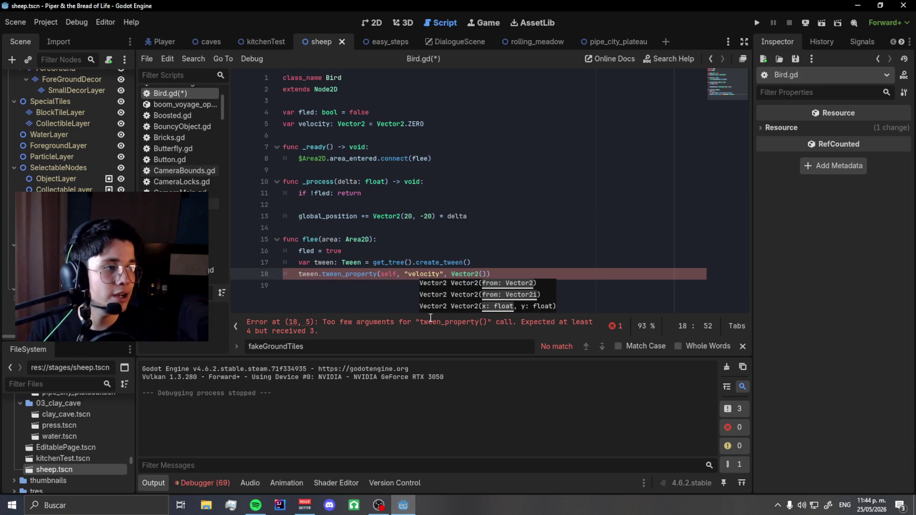
key("Up")
key("Up")
key("Up")
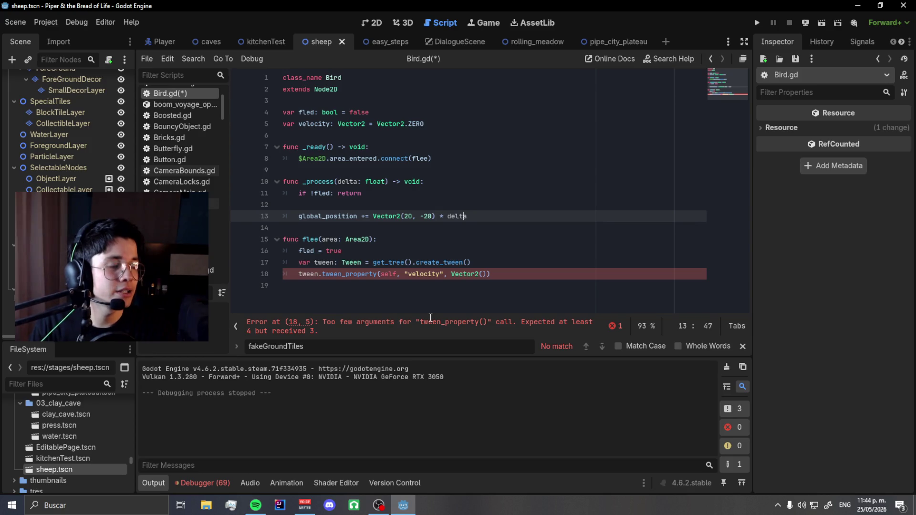
Replace the hard-coded Vector2(20, -20) on line 13 with velocity, keeping the += operator.
key("Left")
key("ctrl+shift+Left")
key("ctrl+shift+Left")
key("ctrl+shift+Left")
key("shift+Right")
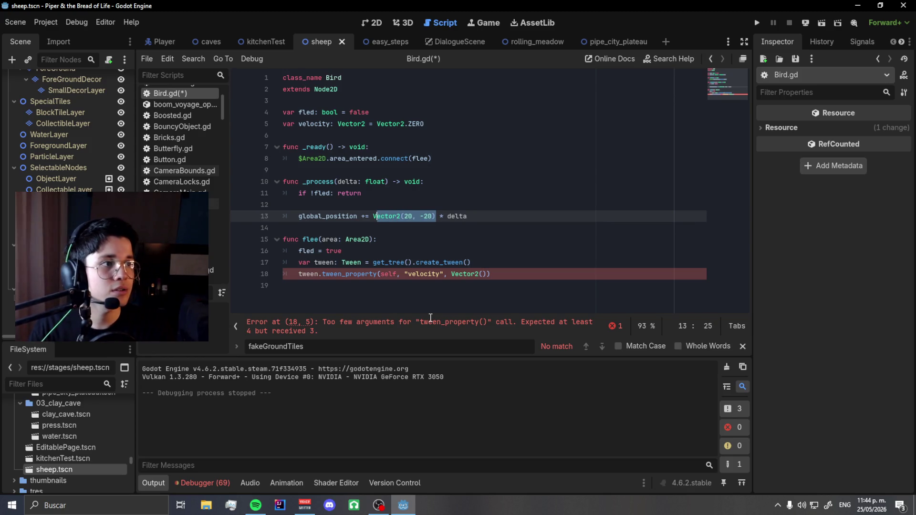
type("velocity")
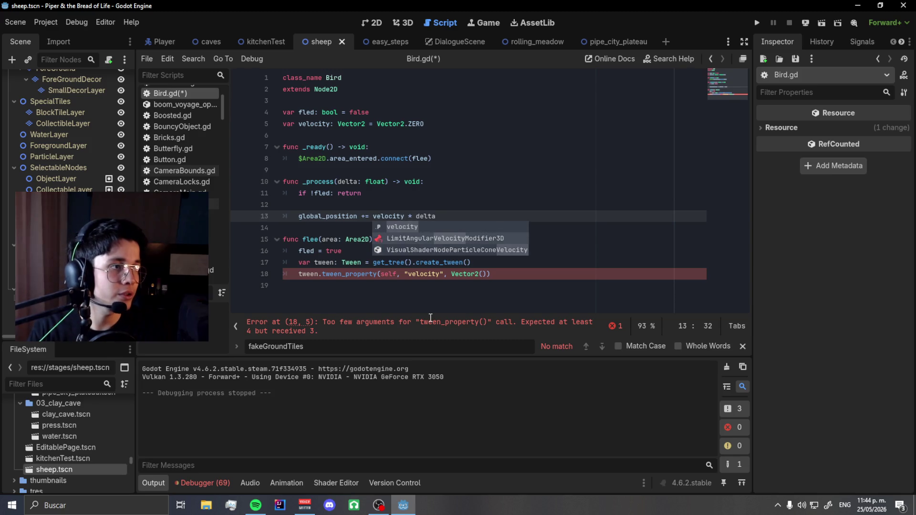
key("Escape")
key("Escape")
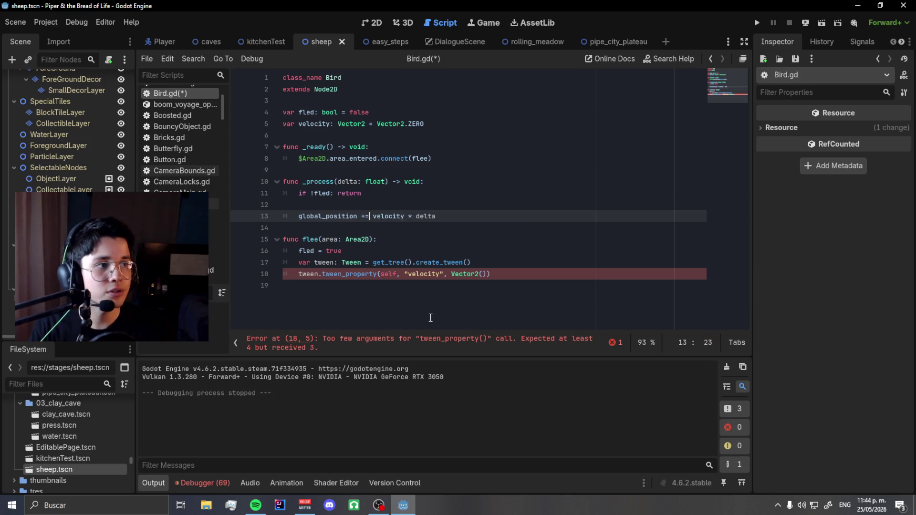
key("BackSpace")
type("-")
key("ctrl+z")
Make line 18 tween velocity to Vector2(50, -100) over 3.0 seconds, then save and run the game.
key("Down")
key("Down")
key("Down")
key("End")
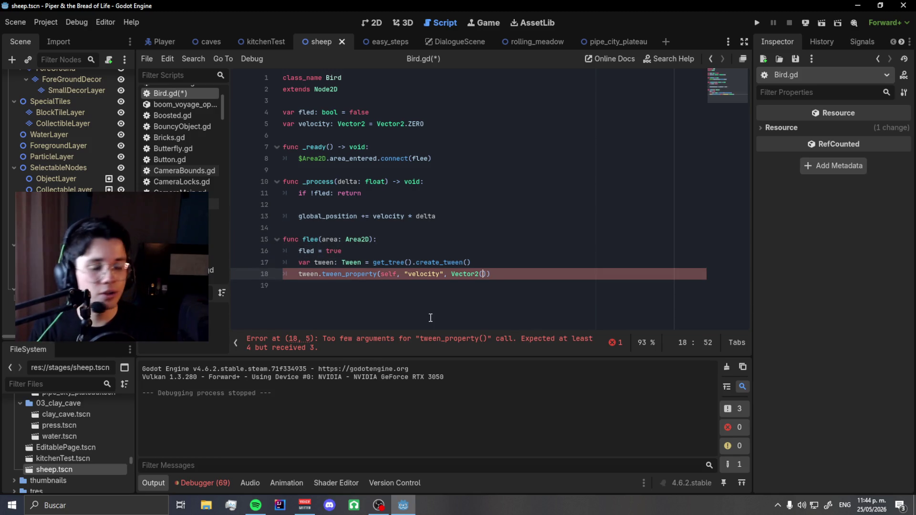
type("100")
type(",")
key("Left")
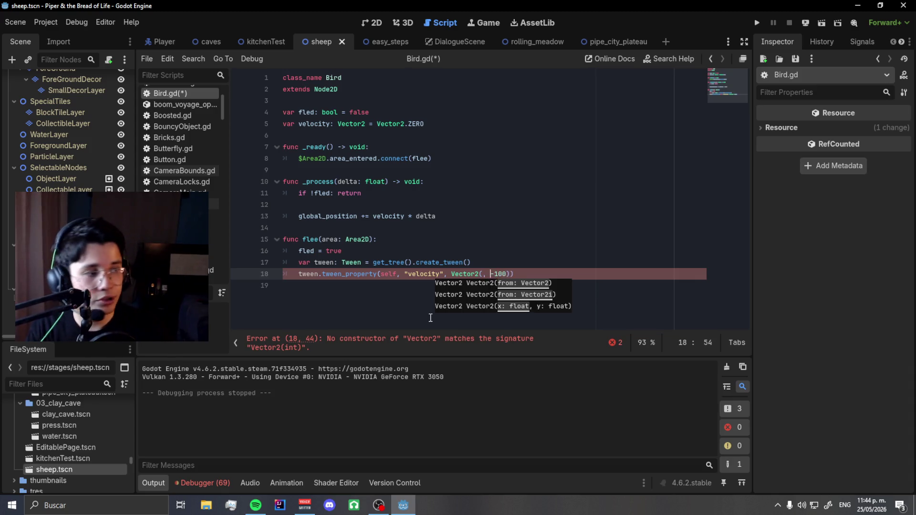
type("50")
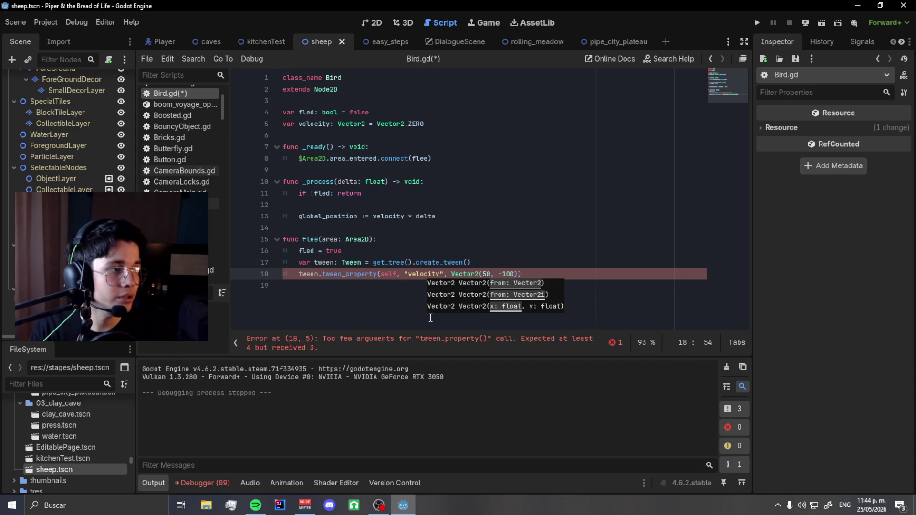
key("End")
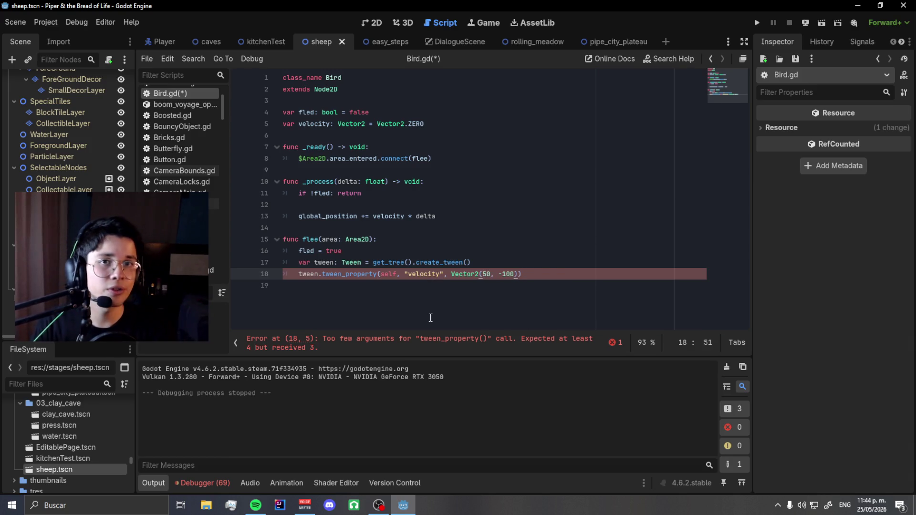
key("shift+Right")
key("shift+Right")
key("shift+Right")
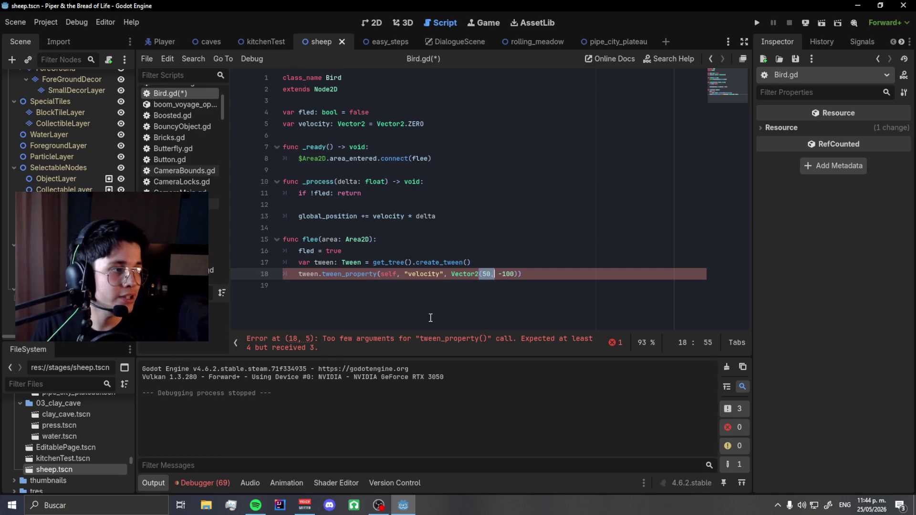
key("Right")
key("shift+Right")
key("shift+Right")
key("shift+Right")
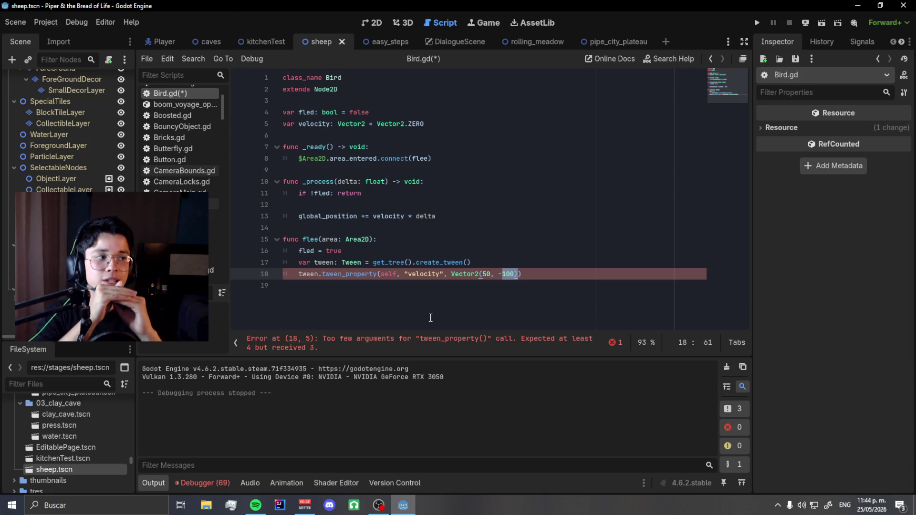
key("Right")
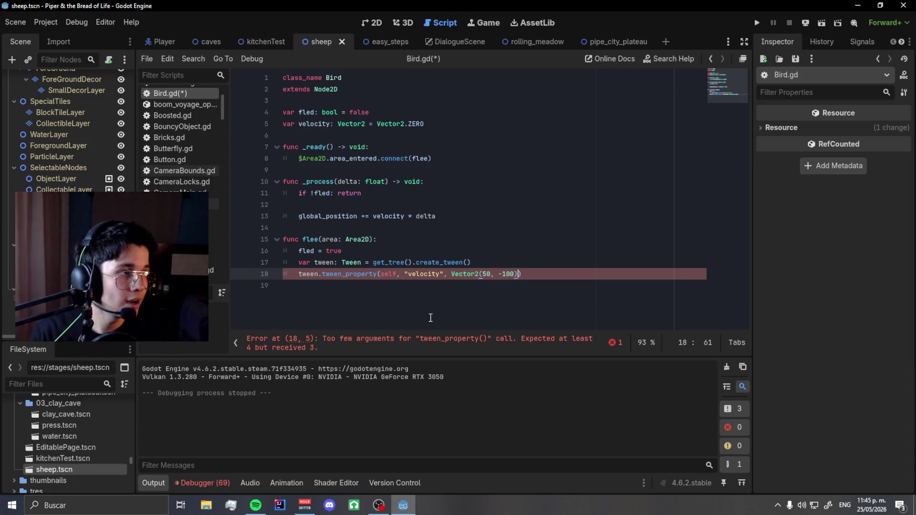
type(", 3.0")
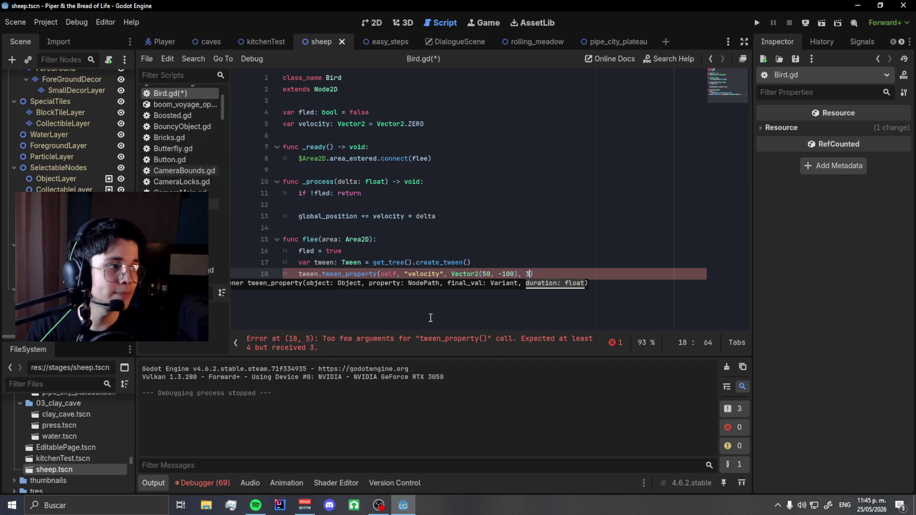
key("ctrl+s")
key("F6")
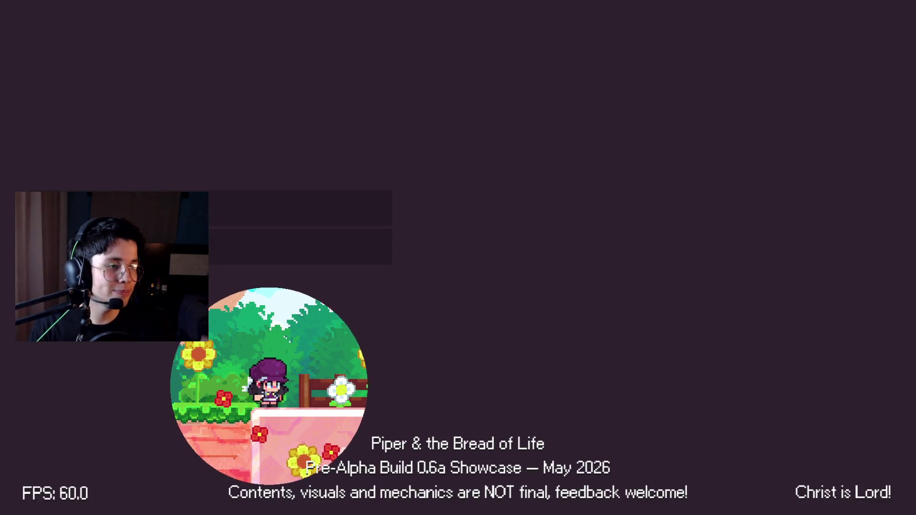
Playtest a jump, then change the tween duration to 1.0, save and rerun the game.
key("Right")
key("Right")
key("space")
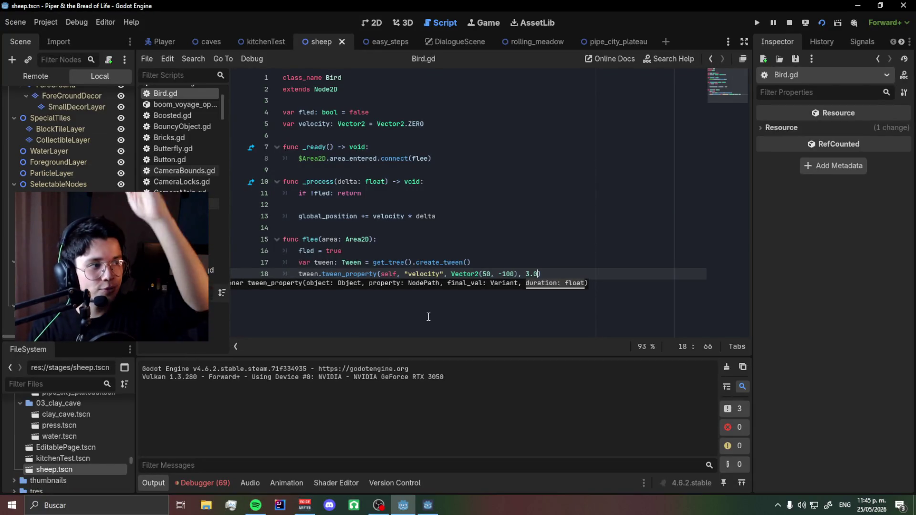
type("1")
key("ctrl+s")
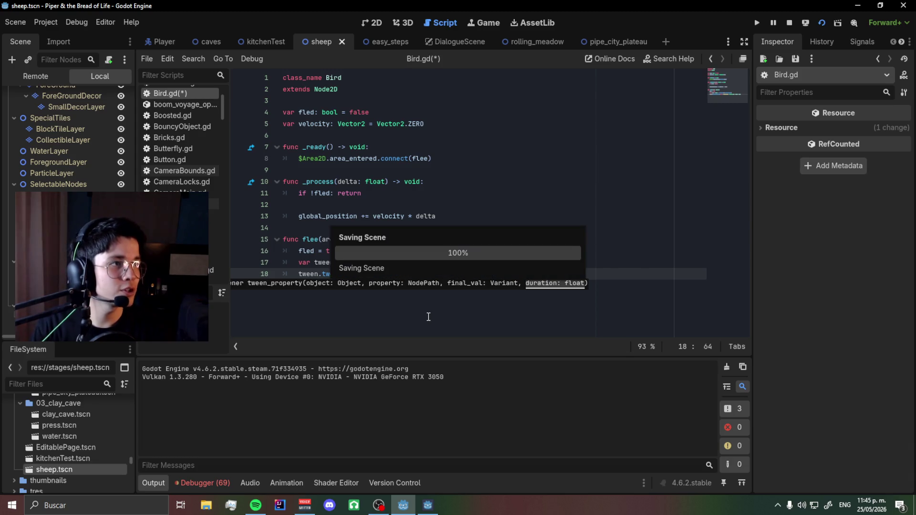
key("F5")
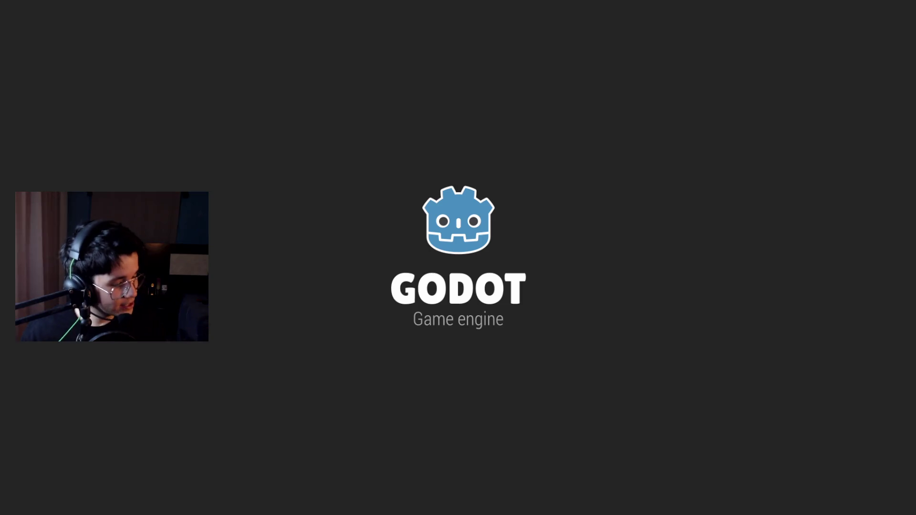
Start music playback in Spotify, test another jump in the game, and return to the Godot editor.
key("alt+Tab")
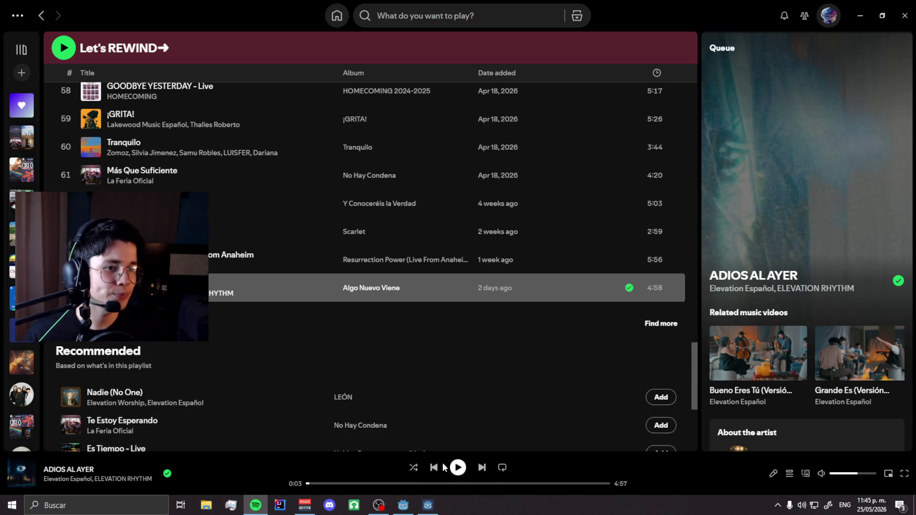
left_click(458, 468)
key("alt+Tab")
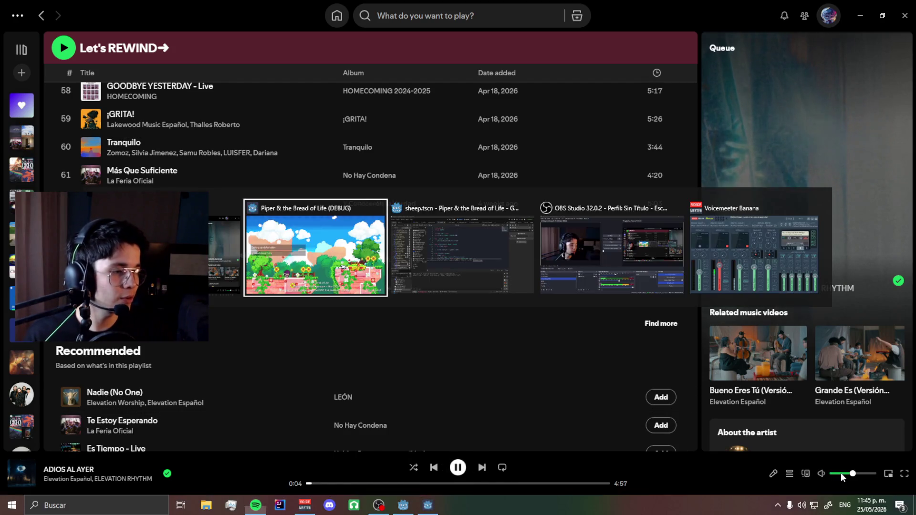
key("Right")
key("space")
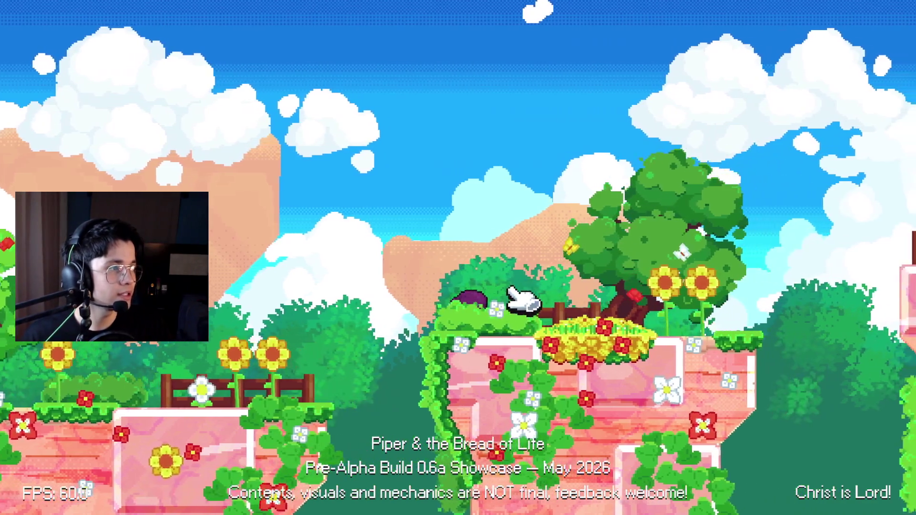
key("alt+Tab")
key("alt+Tab")
key("Tab")
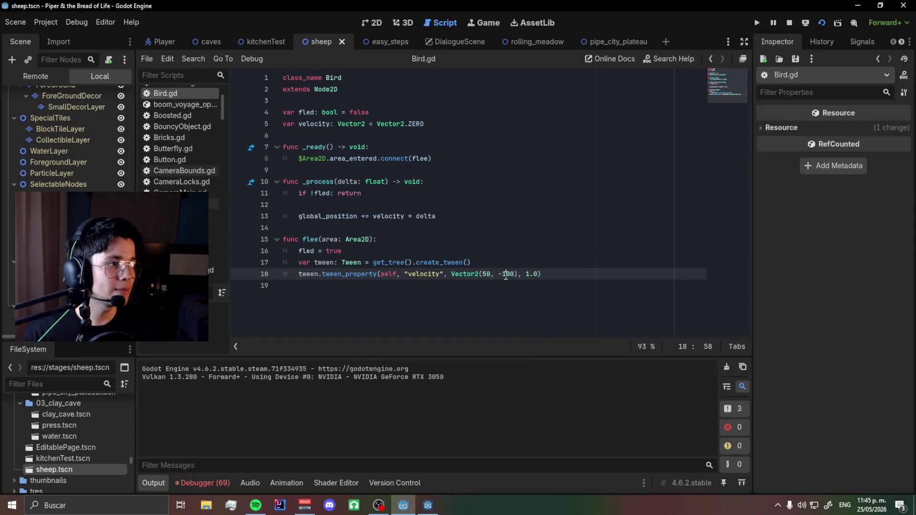
Edit the velocity's y value, save Bird.gd, run the level, jump onto the platform, then stop the game.
left_click(506, 276)
type("35")
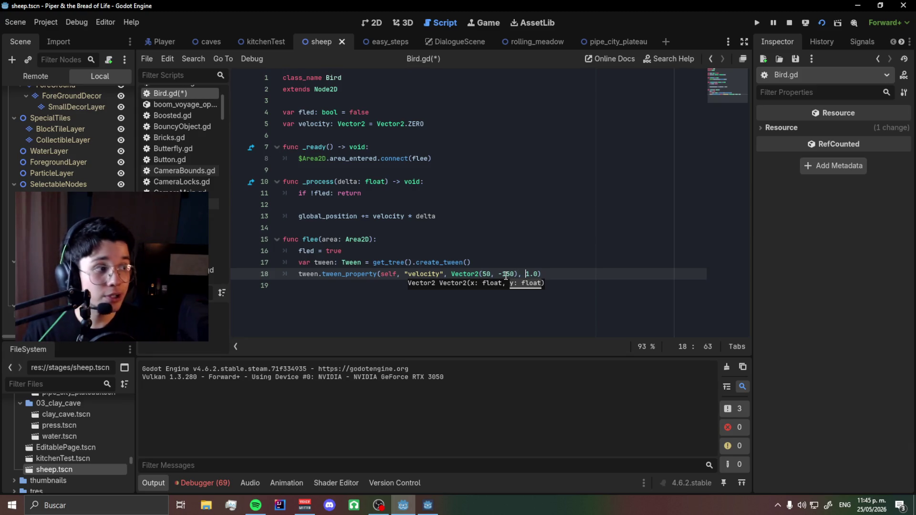
key("ctrl+s")
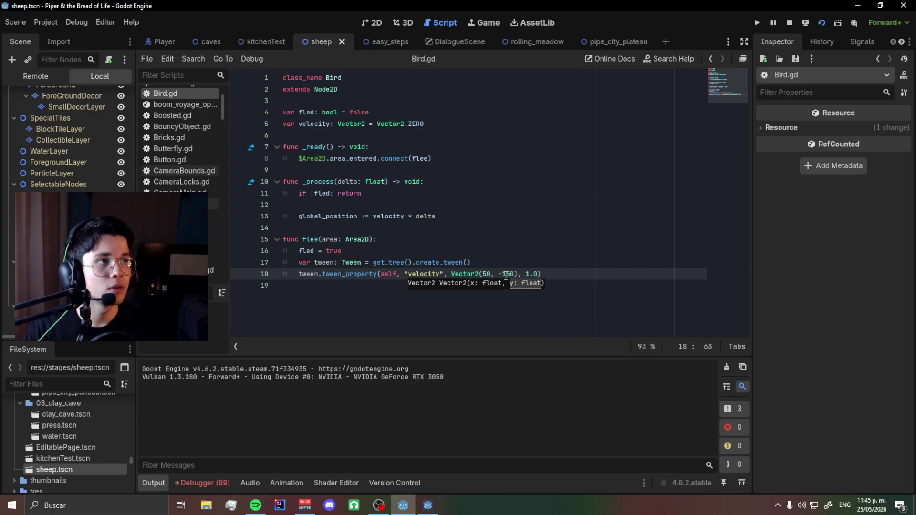
key("F5")
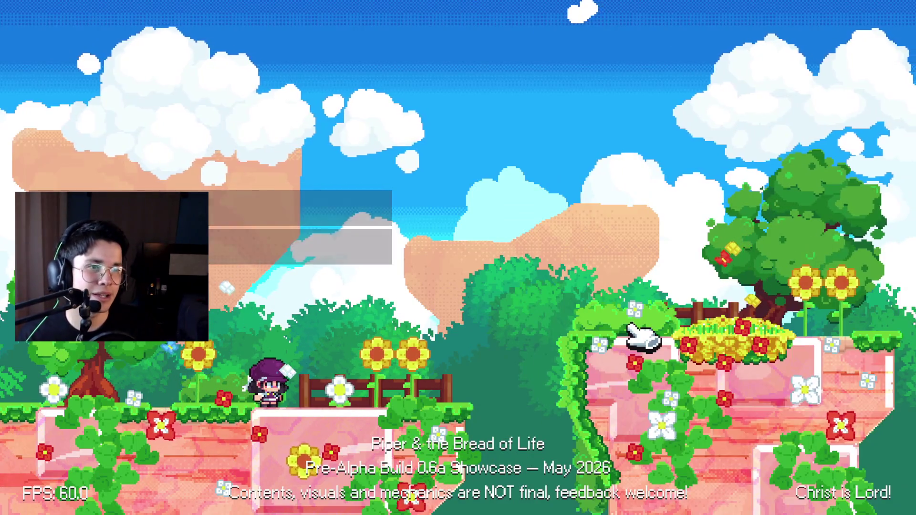
key("Right")
key("Right")
key("space")
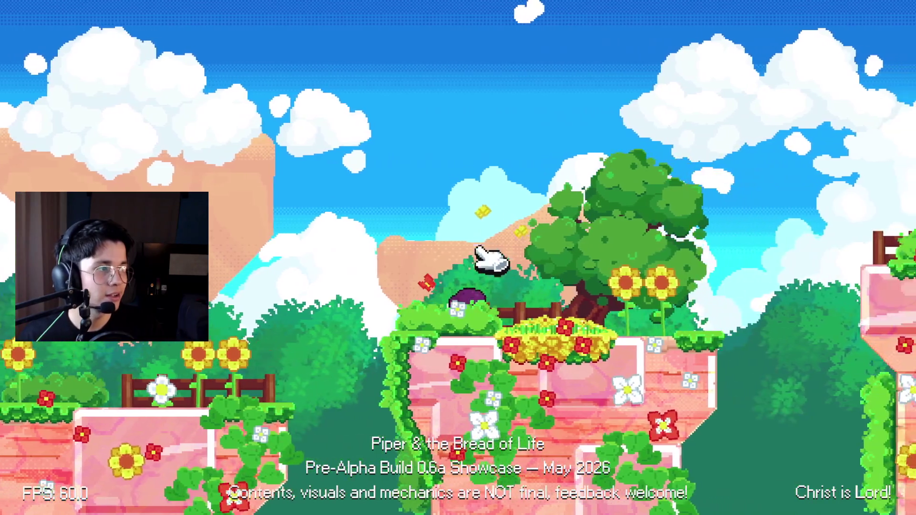
key("alt+Tab")
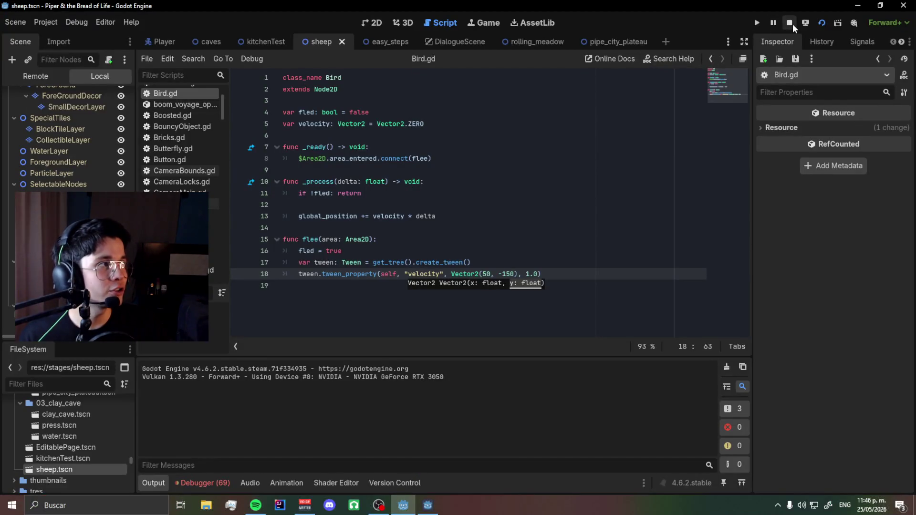
left_click(792, 24)
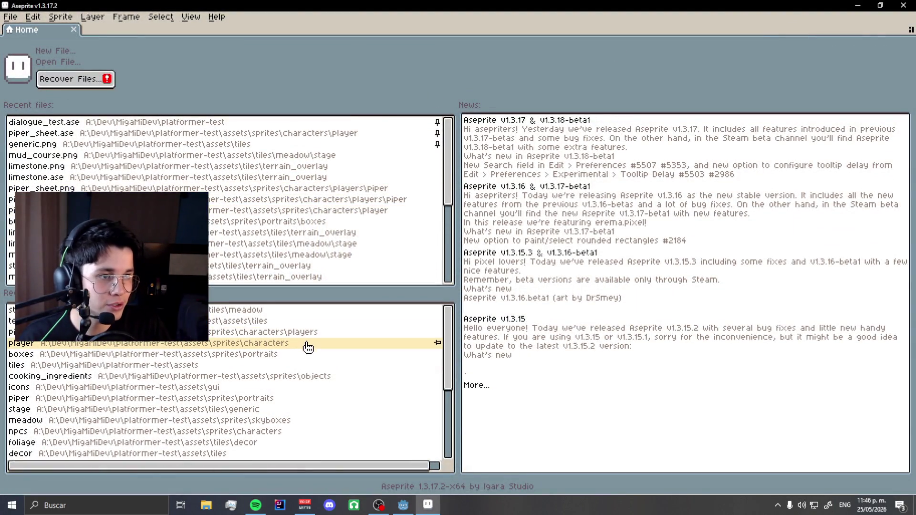
Create a new Aseprite sprite with width and height both 20.
left_click(72, 51)
type("20")
key("Tab")
type("20")
key("Return")
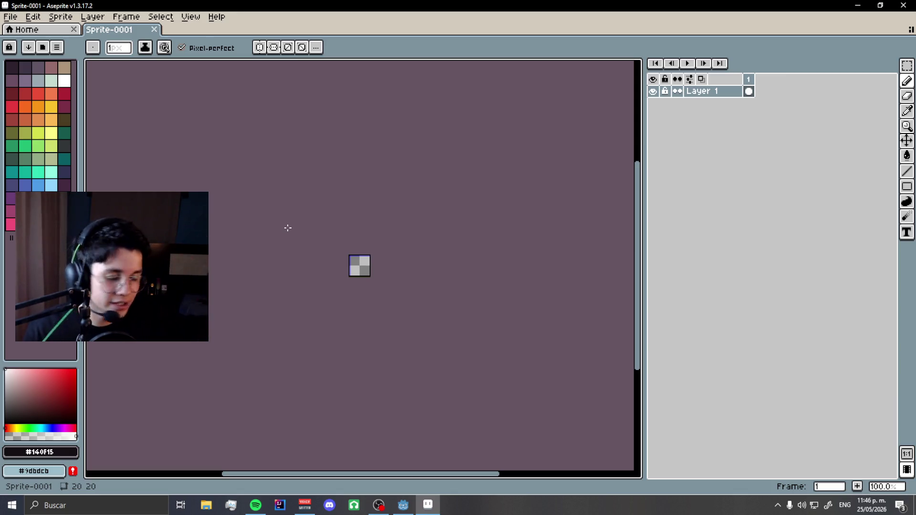
Zoom in and try several pencil outline strokes on the canvas, undoing each one.
scroll(303, 227, "up", 2)
scroll(380, 309, "up", 2)
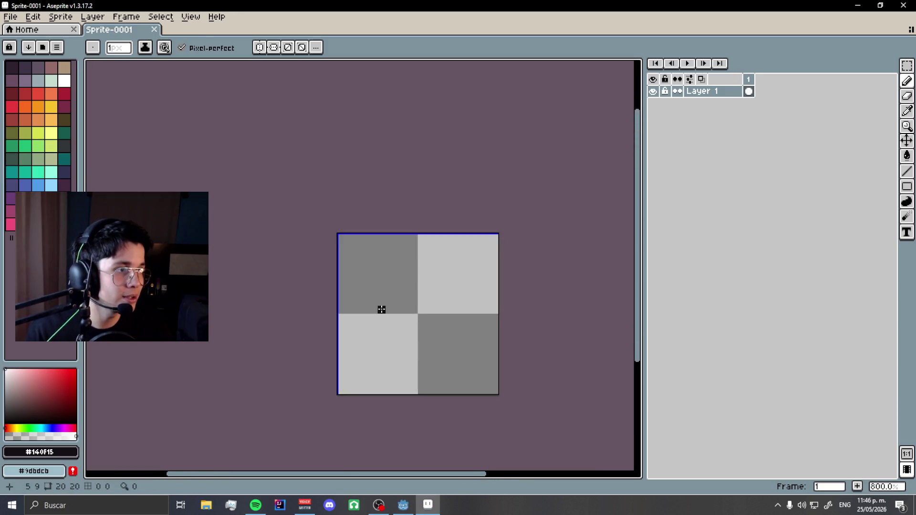
left_click(409, 297)
scroll(447, 350, "up", 1)
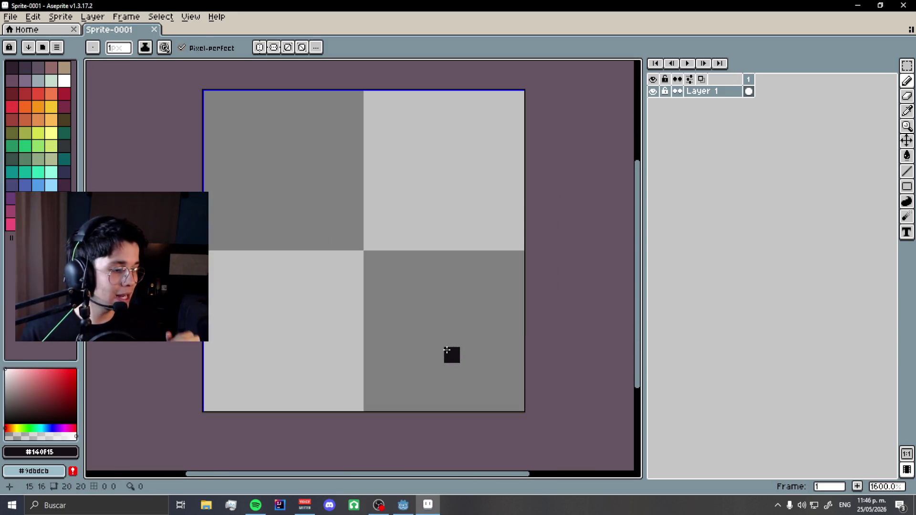
left_click_drag(291, 257, 406, 317)
key("ctrl+z")
left_click_drag(308, 241, 420, 300)
key("ctrl+z")
mouse_move(411, 257)
left_mouse_down()
mouse_move(416, 143)
mouse_move(403, 152)
mouse_move(497, 207)
mouse_move(475, 178)
left_mouse_up()
key("ctrl+z")
key("v")
key("b")
key("ctrl+z")
left_click_drag(404, 274, 457, 198)
key("ctrl+z")
mouse_move(414, 258)
left_mouse_down()
mouse_move(445, 177)
mouse_move(272, 210)
left_mouse_up()
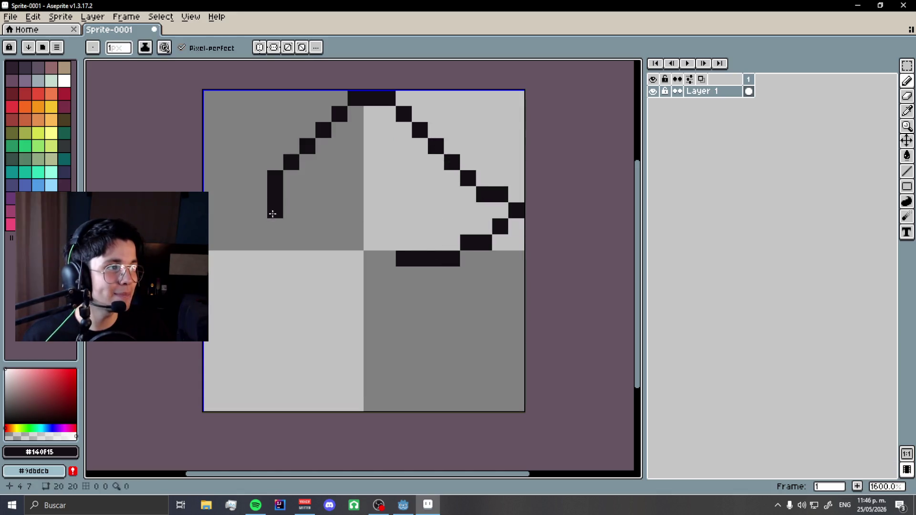
key("ctrl+z")
Sketch a stepped head outline with an eye pixel, then undo it to clear the canvas.
left_click(413, 258)
mouse_move(413, 258)
left_mouse_down()
mouse_move(498, 225)
mouse_move(482, 191)
mouse_move(352, 159)
mouse_move(353, 186)
left_mouse_up()
key("ctrl+z")
key("v")
key("b")
mouse_move(434, 270)
left_mouse_down()
mouse_move(496, 226)
mouse_move(482, 184)
left_mouse_up()
key("ctrl+z")
mouse_move(403, 258)
left_mouse_down()
mouse_move(504, 224)
mouse_move(436, 128)
mouse_move(355, 184)
left_mouse_up()
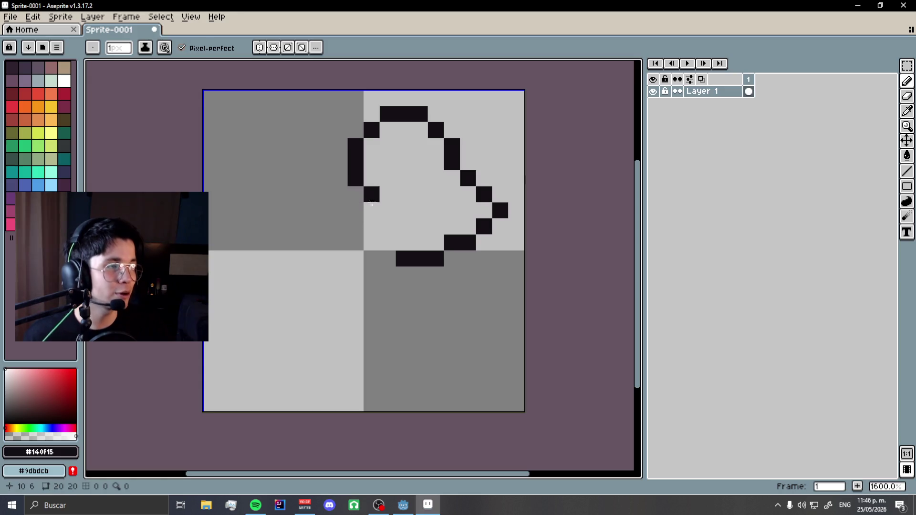
left_click(381, 207)
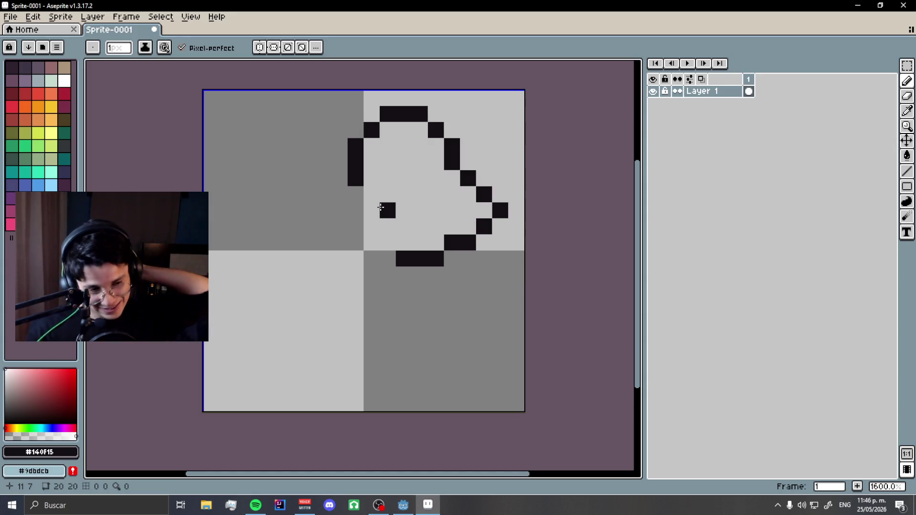
key("ctrl+z")
key("ctrl+z")
key("ctrl+y")
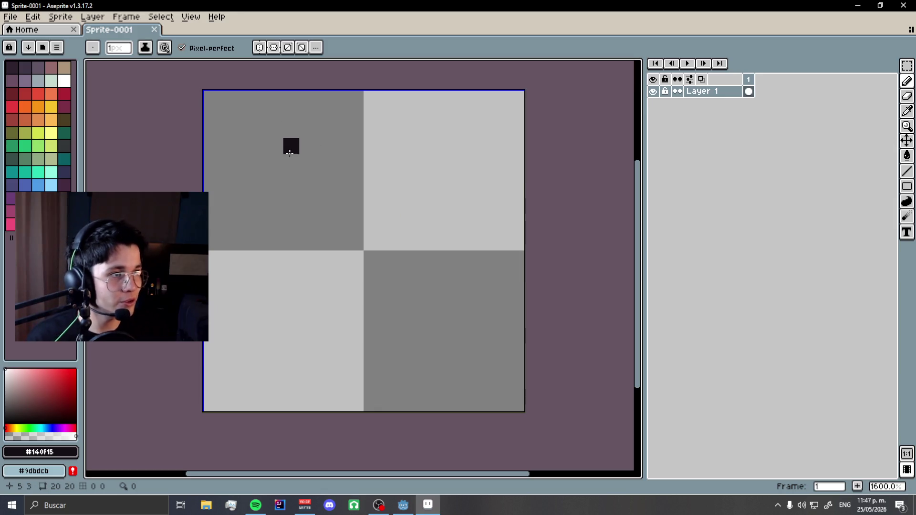
Launch the Opera GX browser from the Start menu.
scroll(274, 305, "up", 1)
scroll(273, 324, "down", 1)
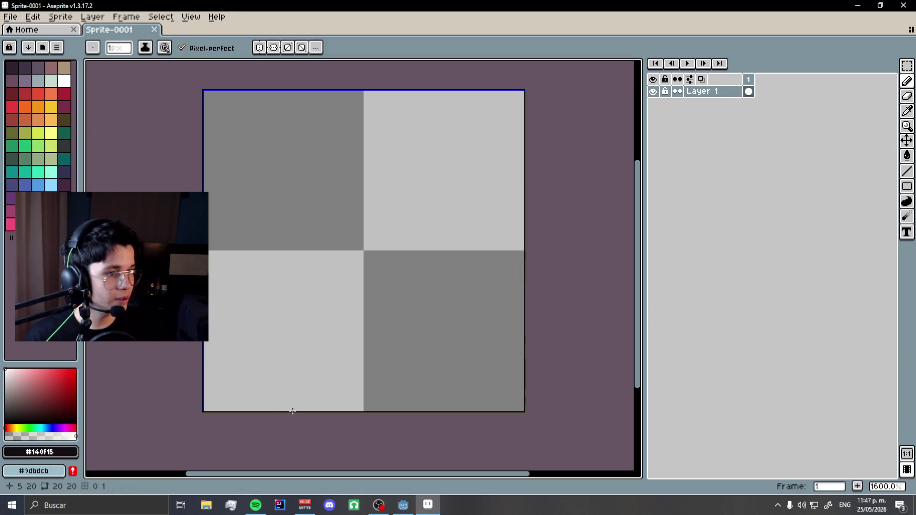
key("super")
type("opera")
key("Return")
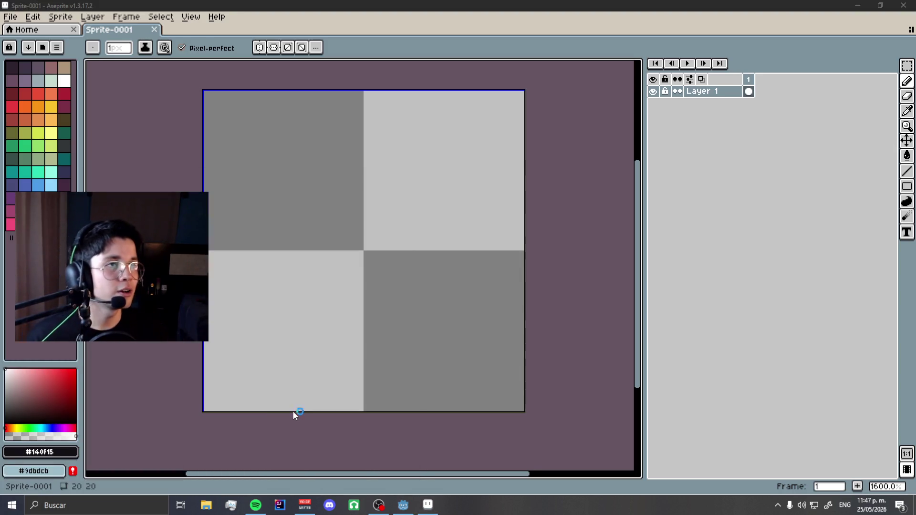
Search Google Images for 'bird pixelart', then refine the query to 'cute bird pixelart'.
type("bird pixelart")
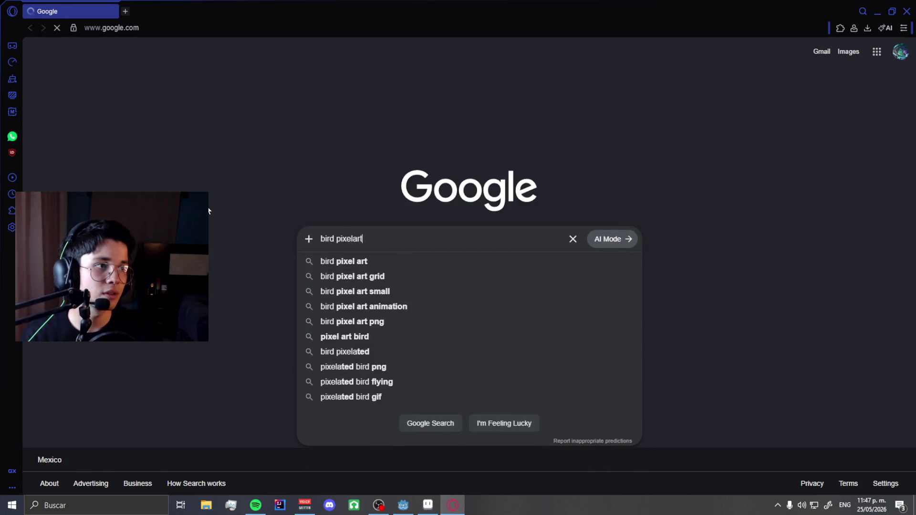
key("Return")
left_click(207, 95)
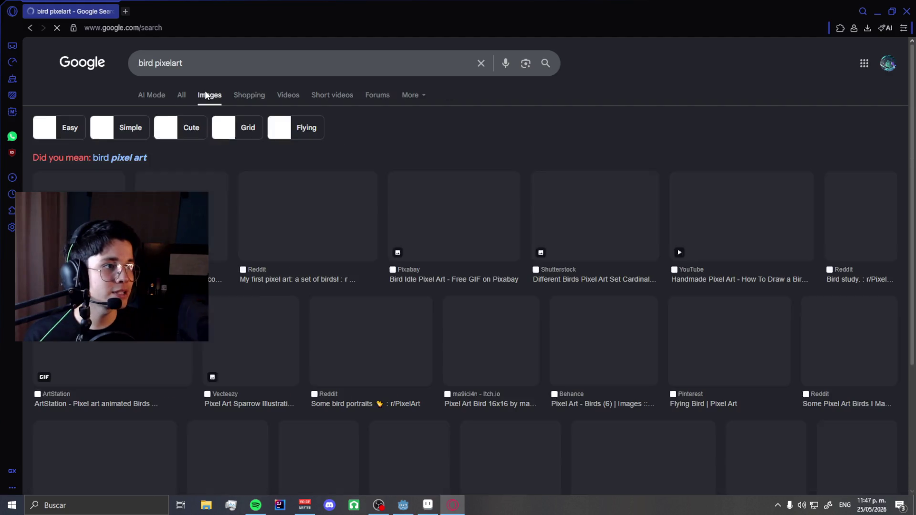
scroll(457, 204, "down", 1)
scroll(293, 108, "up", 1)
left_click(210, 60)
key("Home")
type("cute")
key("Return")
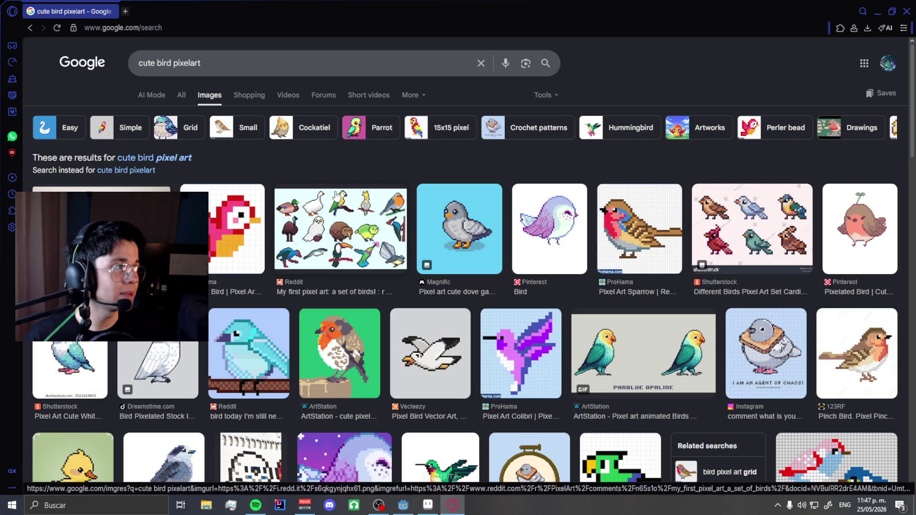
Open the pixel-art pigeon result full-size in a new tab and switch to it.
scroll(334, 196, "down", 5)
scroll(340, 198, "down", 3)
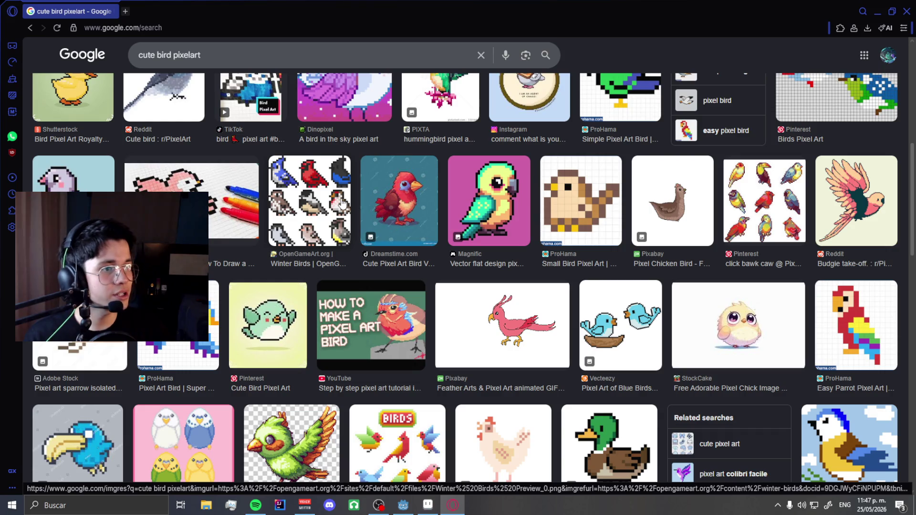
scroll(342, 206, "down", 3)
scroll(380, 222, "up", 4)
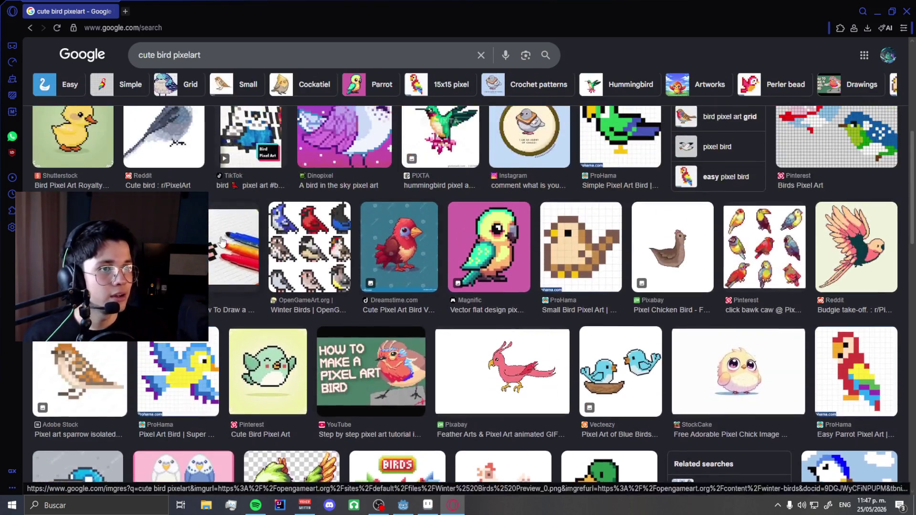
left_click(489, 247)
scroll(778, 285, "down", 5)
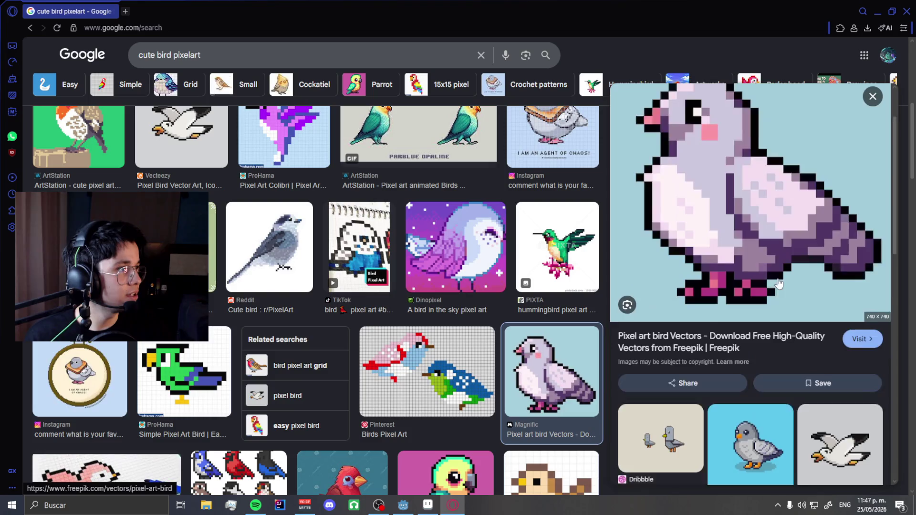
scroll(764, 277, "up", 4)
right_click(737, 265)
left_click(629, 261)
scroll(705, 293, "down", 5)
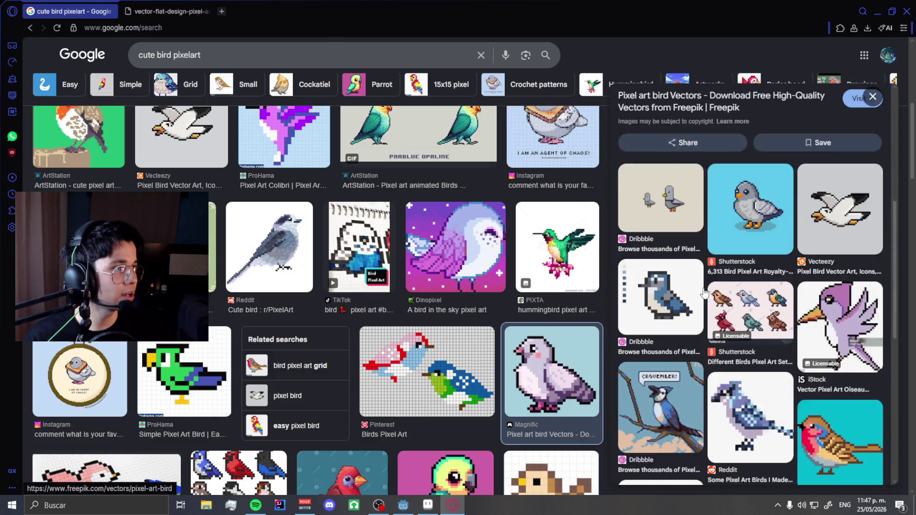
scroll(705, 293, "up", 5)
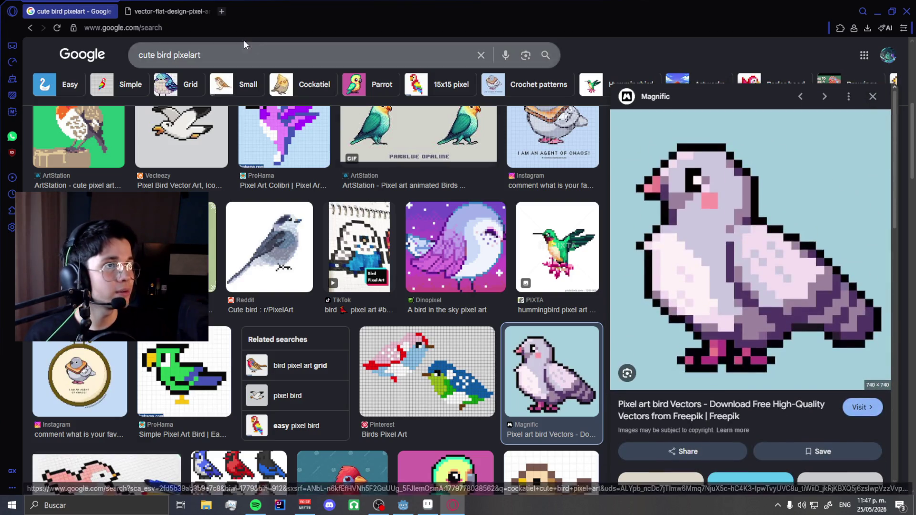
left_click(167, 11)
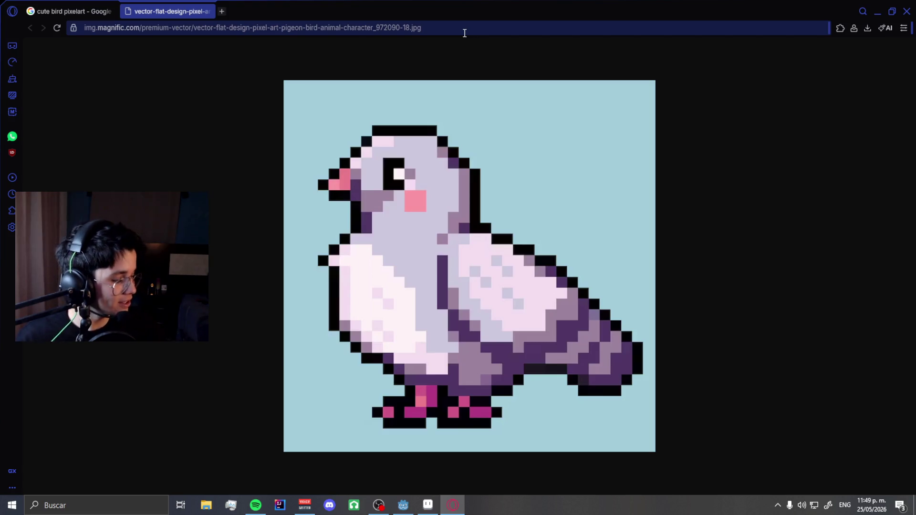
Stamp a 9 px black blob and erase it with a 7 px eraser down to a head arc.
key("alt+Tab")
key("plus")
key("plus")
key("plus")
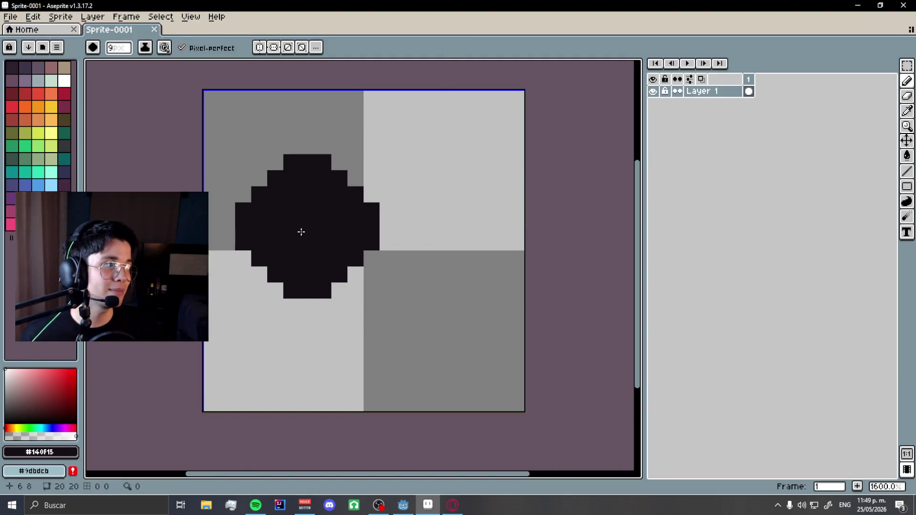
left_click(301, 232)
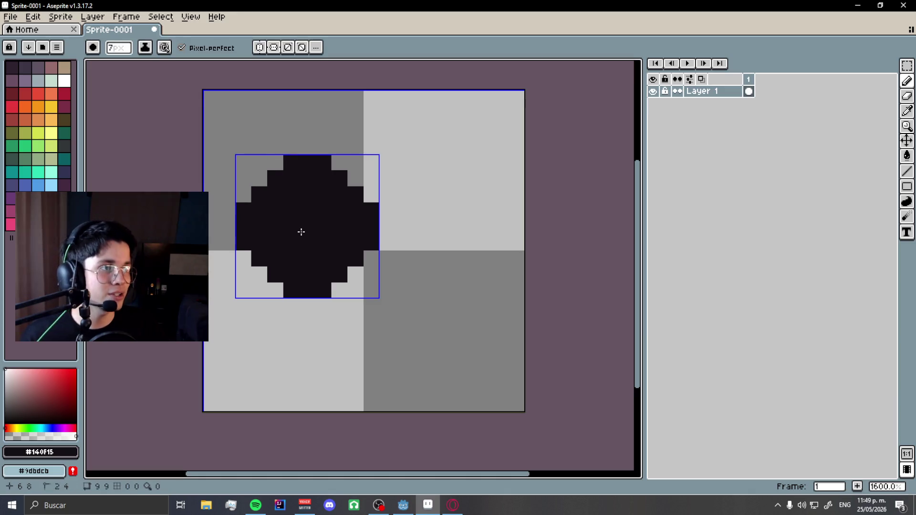
key("e")
key("plus")
left_click(303, 230)
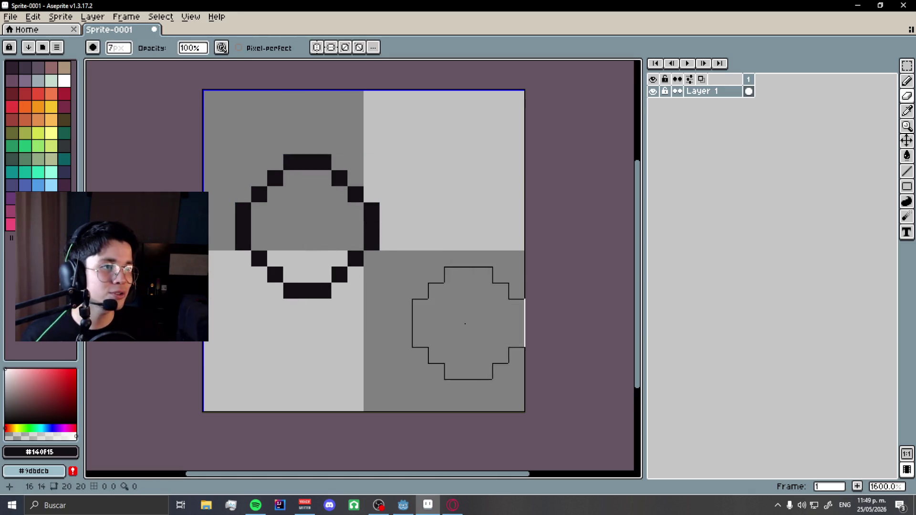
left_click(323, 309)
key("b")
With a 1 px pencil, extend the arc's left side, check the pigeon reference, and draw the body line.
key("alt+Tab")
key("alt+Tab")
key("minus")
key("minus")
key("minus")
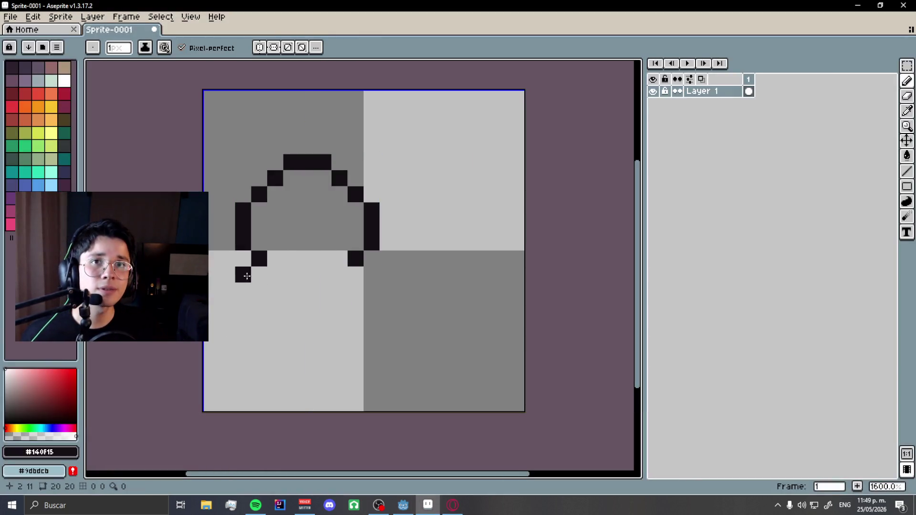
mouse_move(227, 228)
left_mouse_down()
mouse_move(237, 258)
mouse_move(227, 258)
left_mouse_up()
key("e")
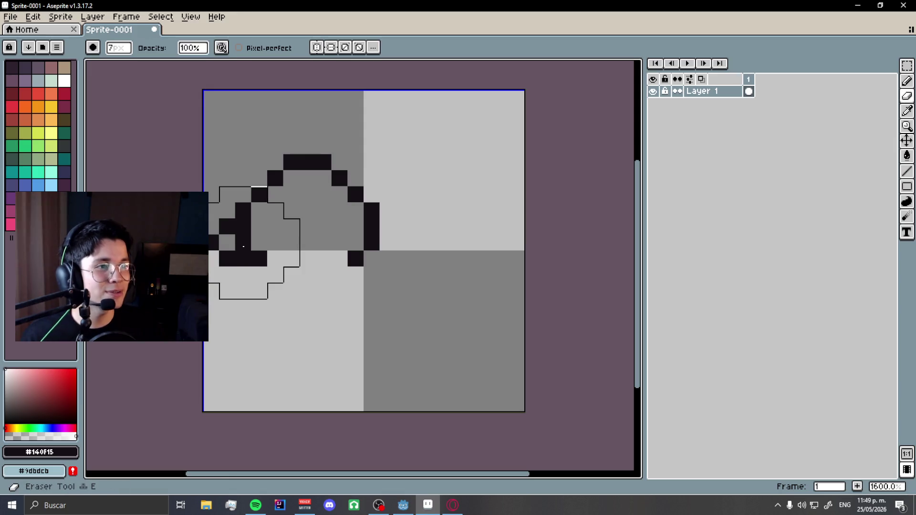
key("minus")
key("minus")
key("minus")
left_click(243, 242)
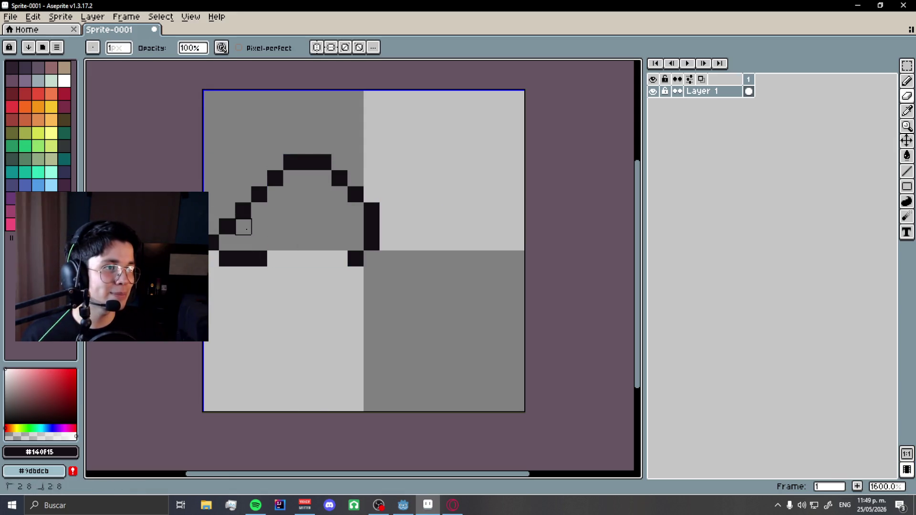
key("ctrl+z")
key("ctrl+z")
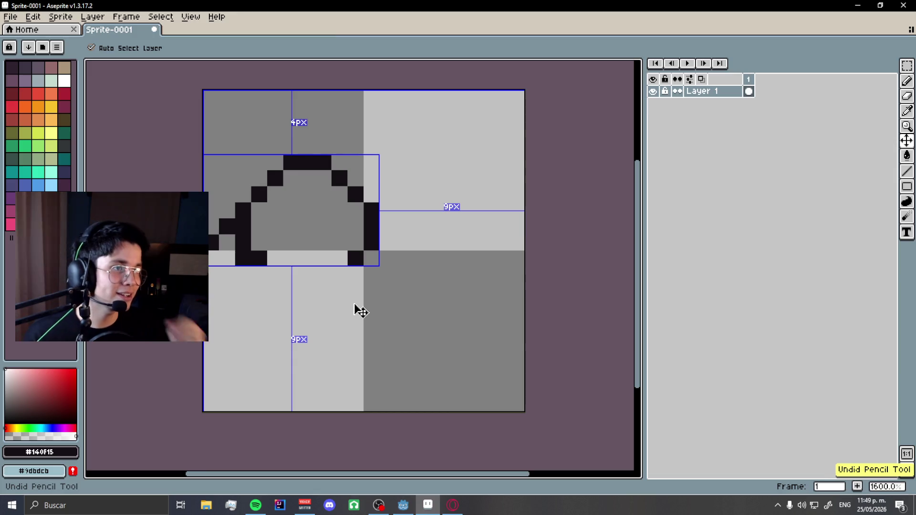
key("alt+Tab")
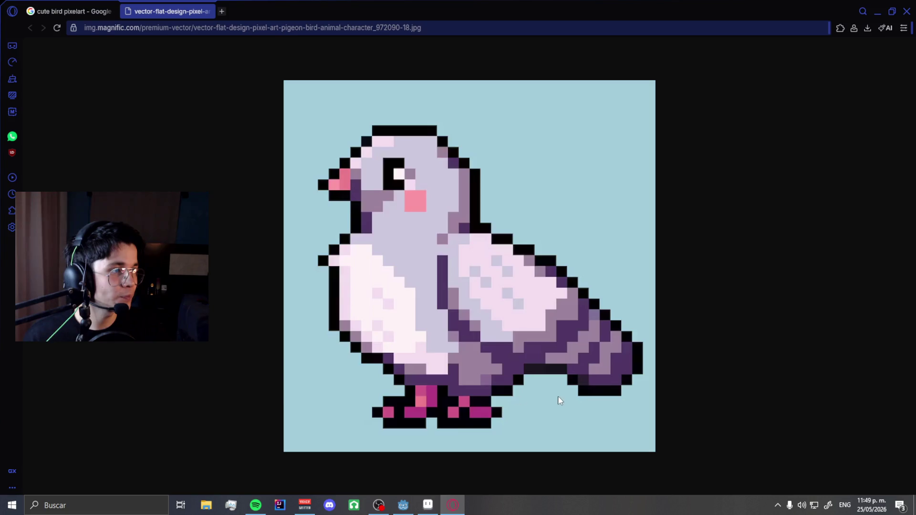
key("alt+Tab")
mouse_move(323, 274)
left_mouse_down()
mouse_move(321, 315)
mouse_move(479, 373)
mouse_move(501, 371)
mouse_move(484, 321)
mouse_move(389, 258)
left_mouse_up()
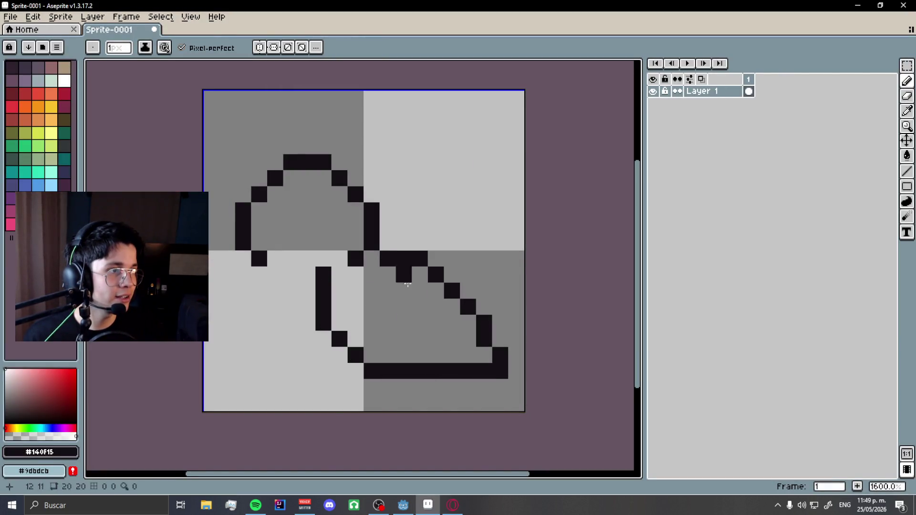
Redraw the right diagonal up to the arc, then touch up the left outline and draw the body's left side.
key("ctrl+z")
mouse_move(499, 354)
left_mouse_down()
mouse_move(410, 303)
mouse_move(376, 259)
left_mouse_up()
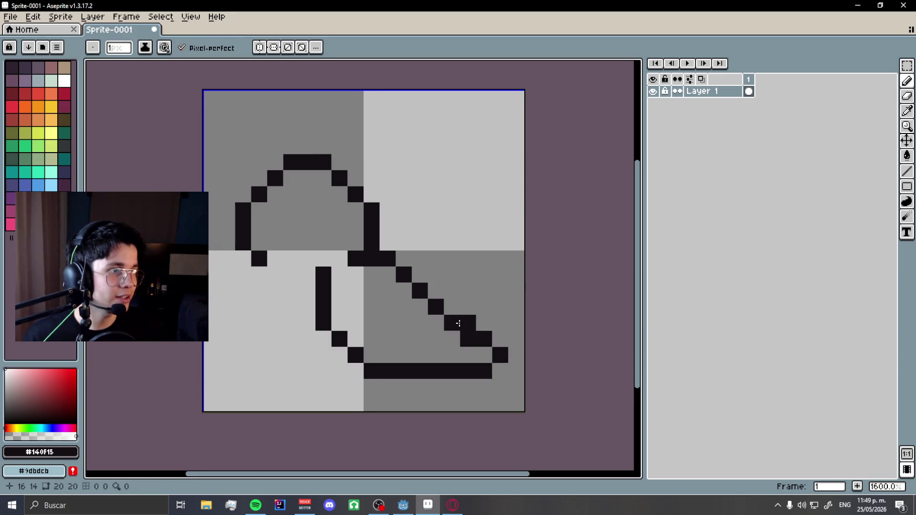
key("e")
left_click(243, 242)
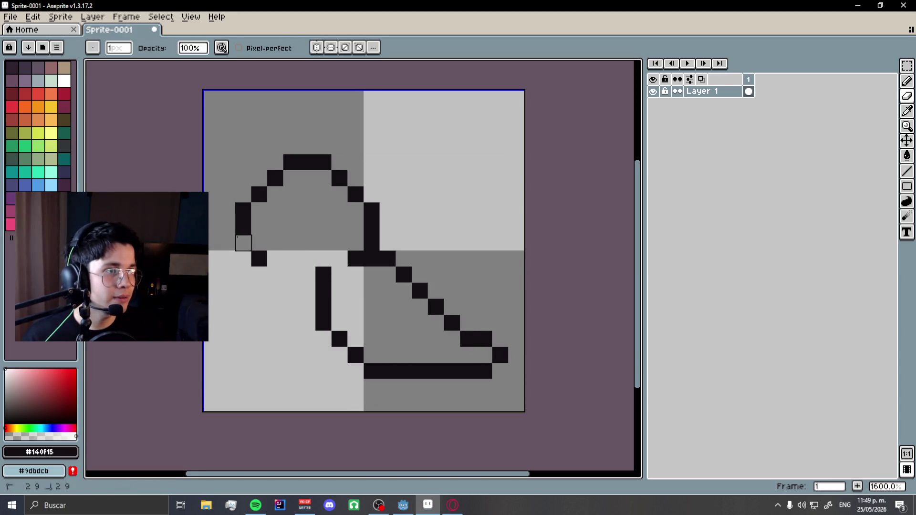
key("b")
left_click(226, 242)
left_click(243, 258)
left_click_drag(259, 274, 341, 375)
Remove the old lower-left strokes and settle on a new lower-left diagonal outline.
scroll(475, 218, "down", 1)
key("ctrl+z")
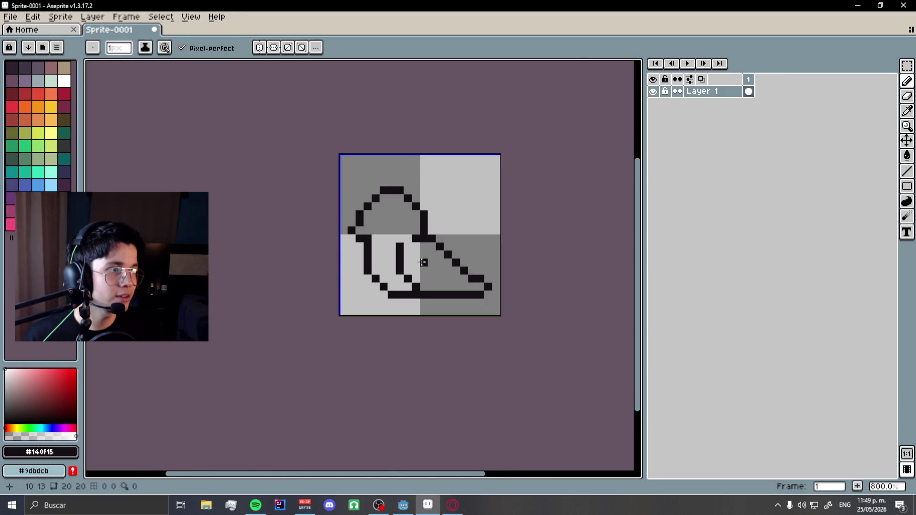
scroll(422, 262, "up", 1)
key("ctrl+z")
left_click_drag(310, 234, 373, 303)
key("ctrl+z")
key("ctrl+y")
key("ctrl+z")
left_click_drag(317, 225, 365, 313)
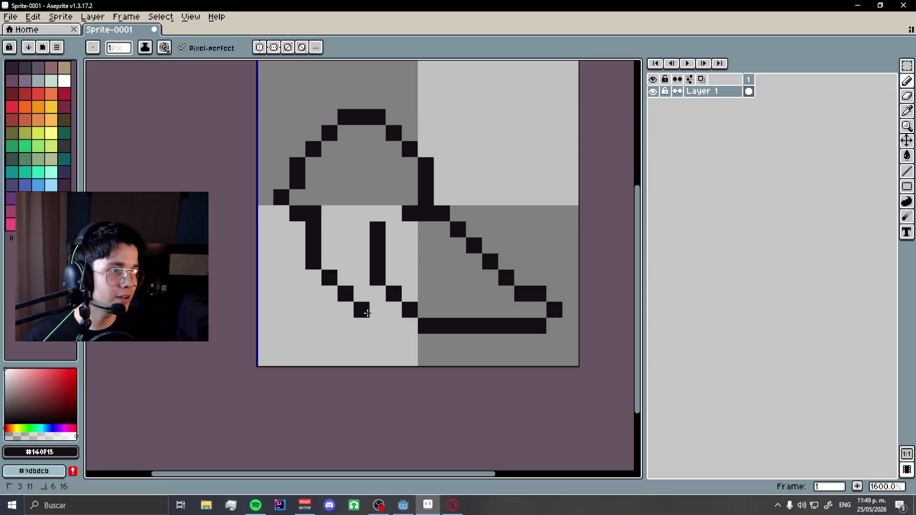
key("ctrl+z")
left_click_drag(311, 231, 386, 313)
key("ctrl+z")
left_click_drag(310, 236, 347, 309)
scroll(388, 307, "down", 2)
scroll(409, 286, "up", 1)
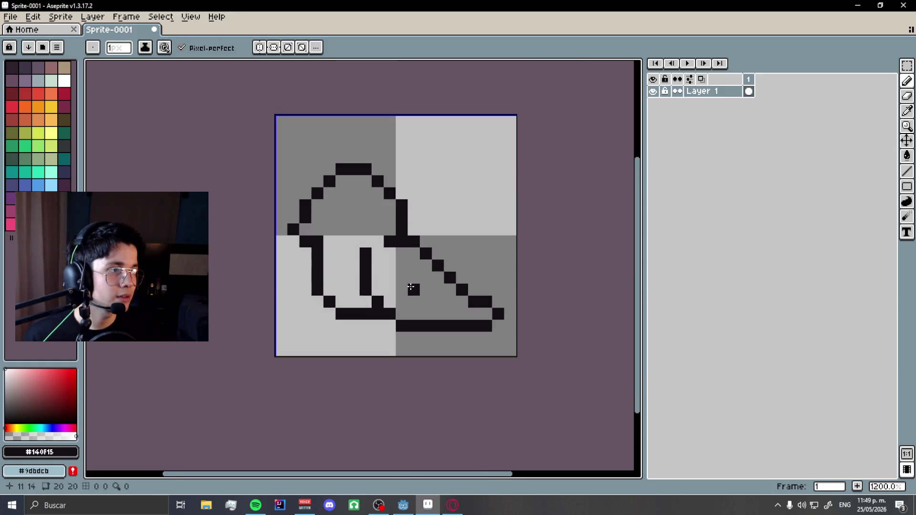
Erase the old lower-right diagonal strokes with a large eraser.
key("e")
scroll(410, 286, "up", 2)
left_click_drag(410, 267, 534, 296)
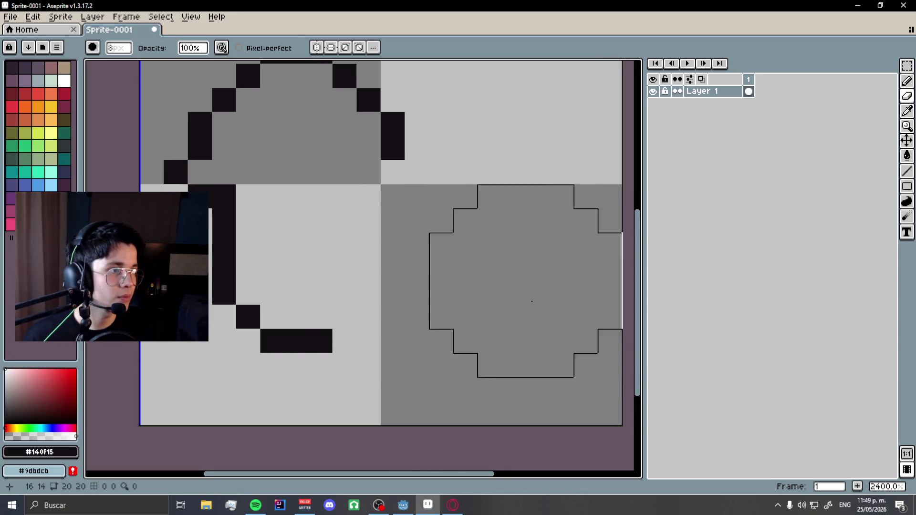
scroll(477, 295, "down", 1)
Pencil in the rounded wing's lower curve and bottom line beneath the head.
key("b")
left_click(415, 251)
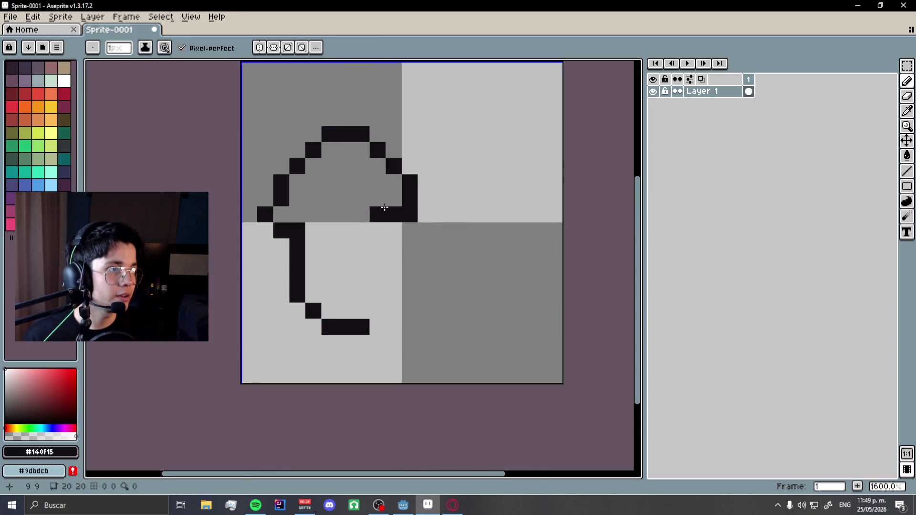
left_click_drag(358, 241, 432, 300)
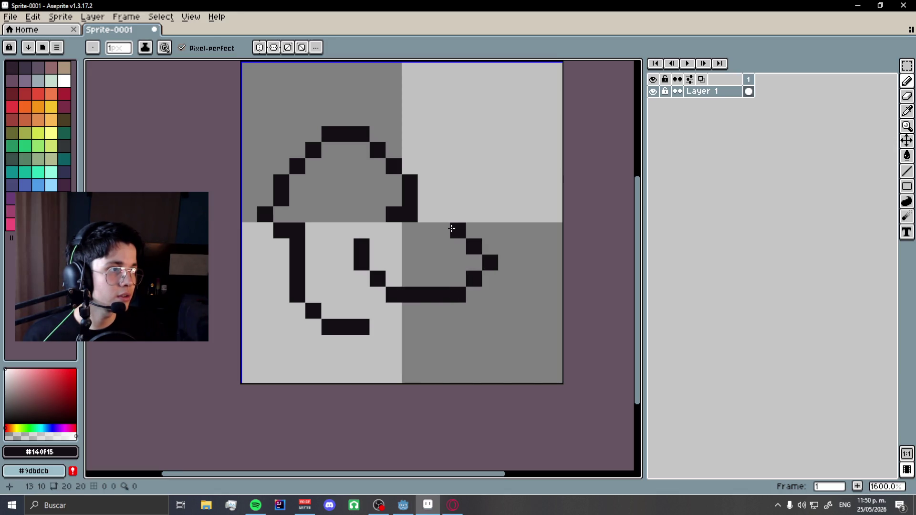
scroll(422, 229, "down", 2)
left_click(434, 292)
scroll(434, 291, "up", 1)
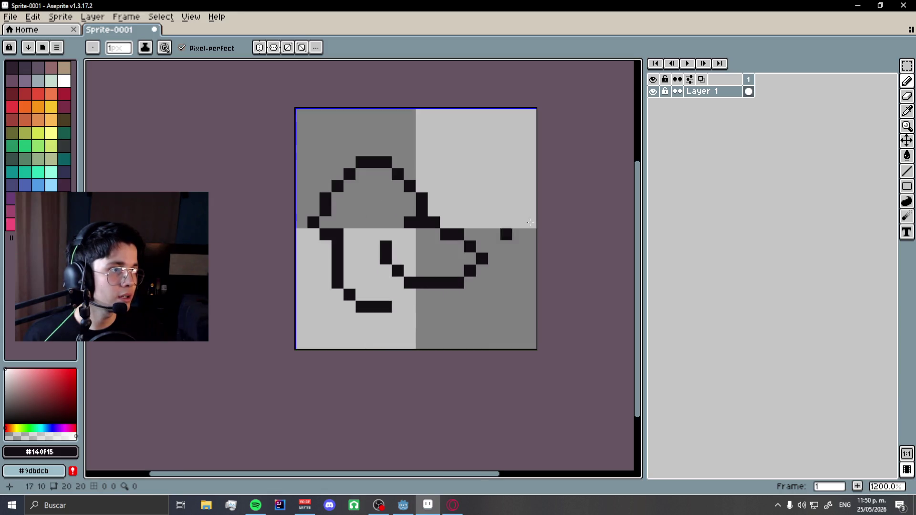
left_click(907, 65)
Select the whole drawing and shift the bird 2 px to the right.
key("ctrl+a")
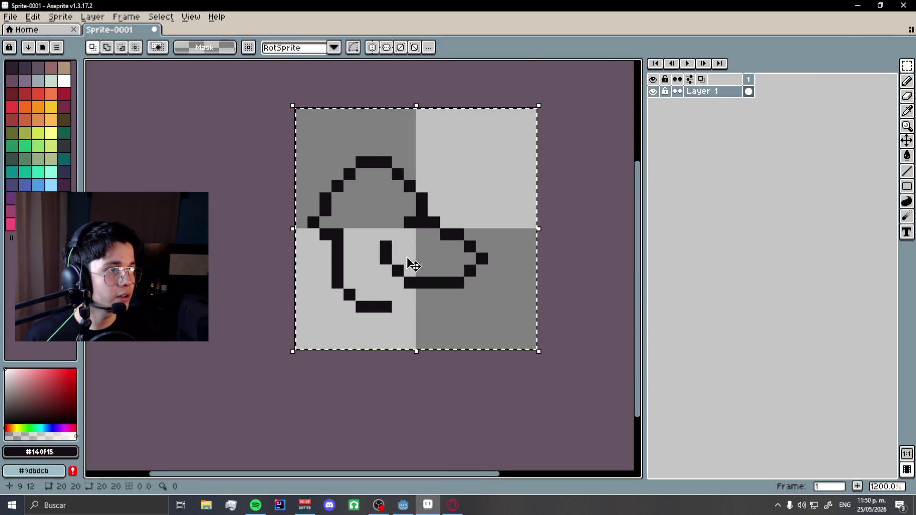
left_click_drag(402, 266, 434, 263)
key("b")
scroll(420, 299, "up", 4)
Extend the bottom stroke and try extra pixels under the wing, undoing the unwanted ones.
left_click_drag(391, 317, 459, 316)
left_click(511, 292)
scroll(511, 293, "down", 3)
scroll(367, 314, "up", 1)
scroll(407, 313, "down", 1)
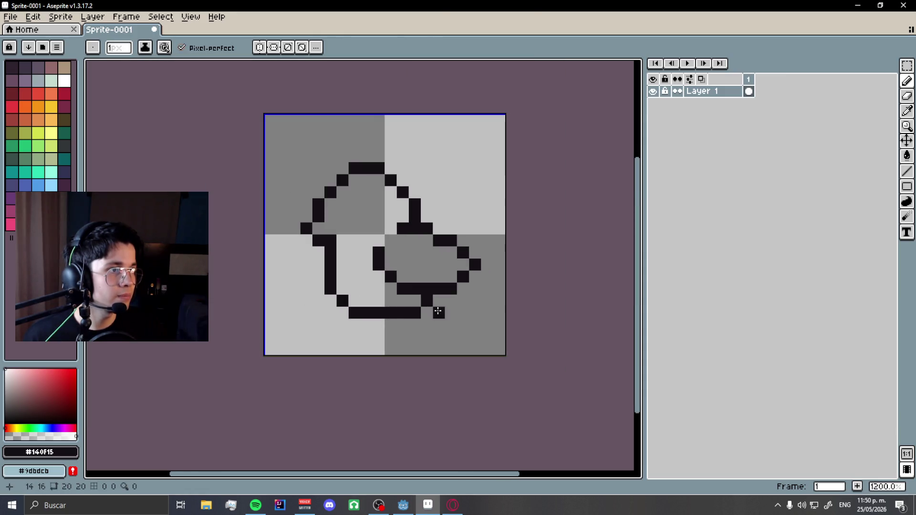
left_click(438, 311)
scroll(365, 309, "up", 2)
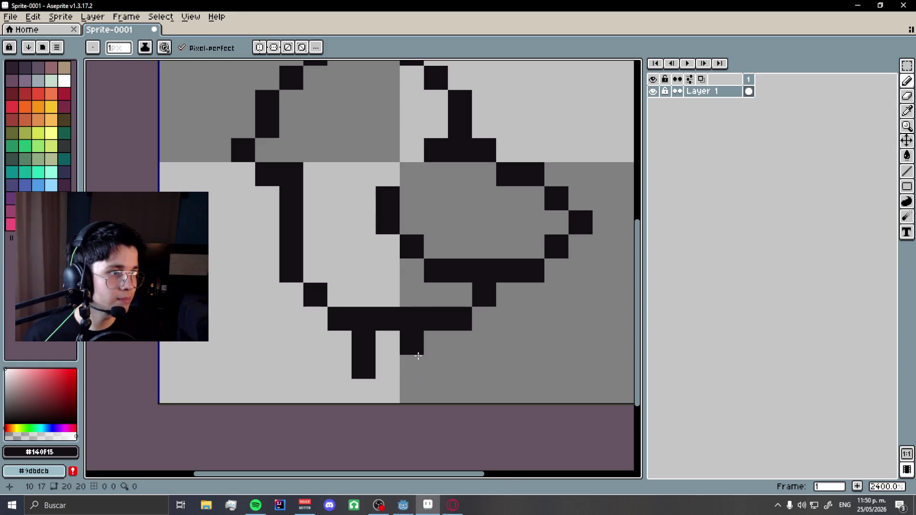
scroll(408, 363, "down", 4)
scroll(409, 358, "up", 3)
key("ctrl+z")
key("b")
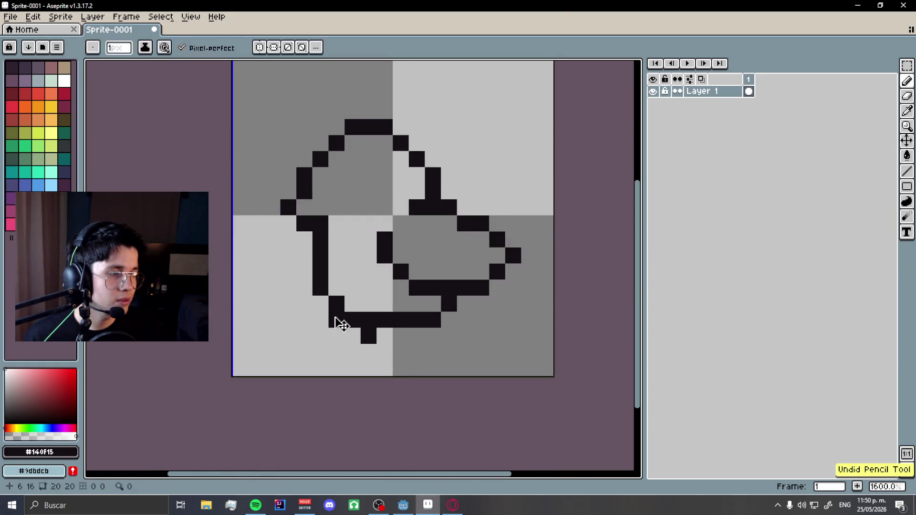
key("ctrl+z")
Draw two short legs below the bird's flat bottom.
left_click_drag(335, 317, 335, 339)
left_click(401, 346)
scroll(466, 316, "down", 1)
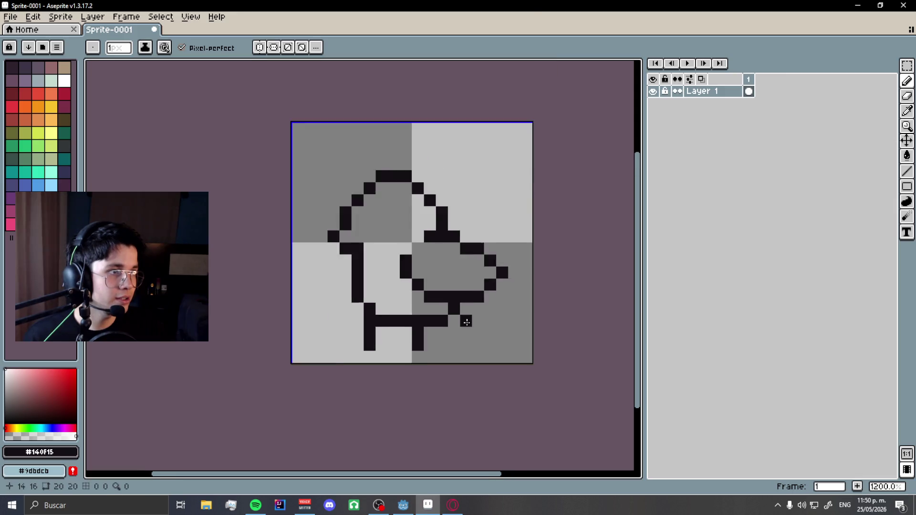
scroll(467, 320, "down", 3)
scroll(448, 312, "up", 1)
scroll(441, 308, "up", 2)
scroll(417, 332, "up", 3)
key("ctrl+z")
key("ctrl+z")
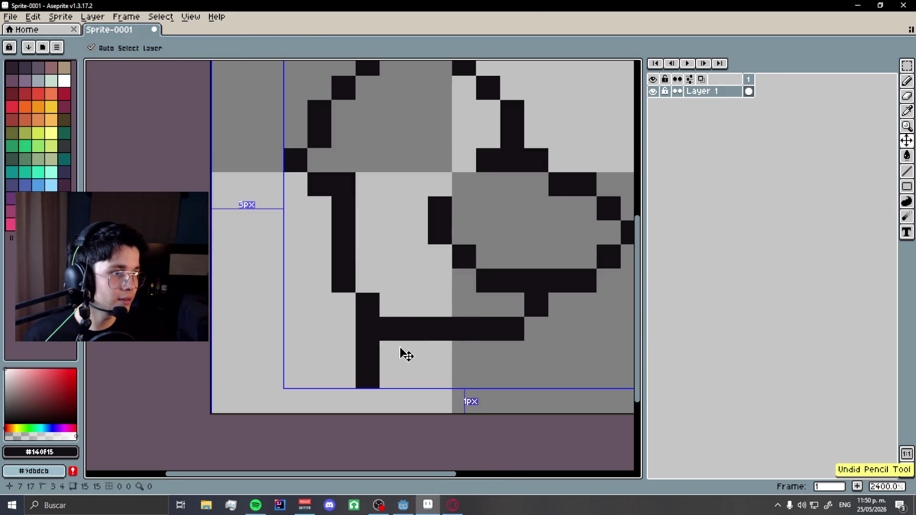
left_click(391, 377)
left_click(463, 354)
scroll(349, 286, "down", 1)
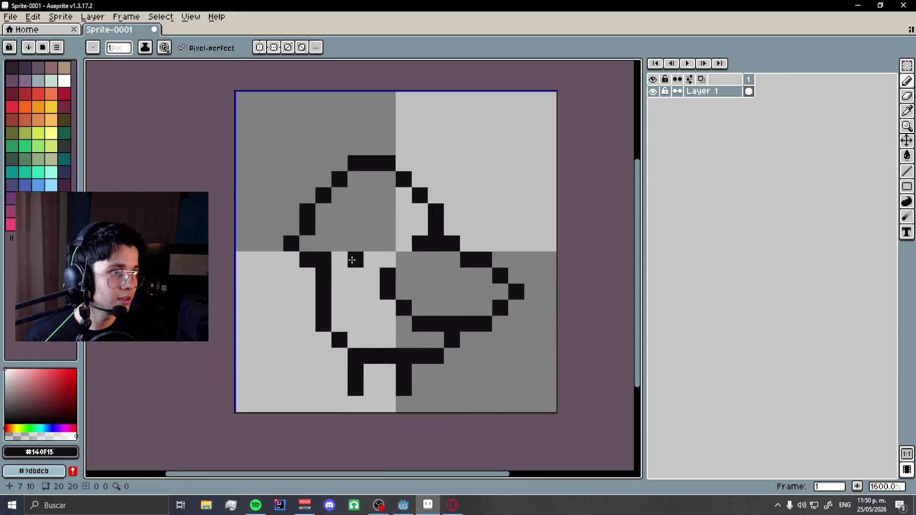
scroll(356, 257, "up", 1)
Add eye pixels to the head, trying a second eye and then undoing it.
left_click(382, 187)
left_click(236, 183)
key("ctrl+z")
scroll(305, 225, "down", 6)
scroll(343, 272, "up", 3)
scroll(280, 210, "up", 3)
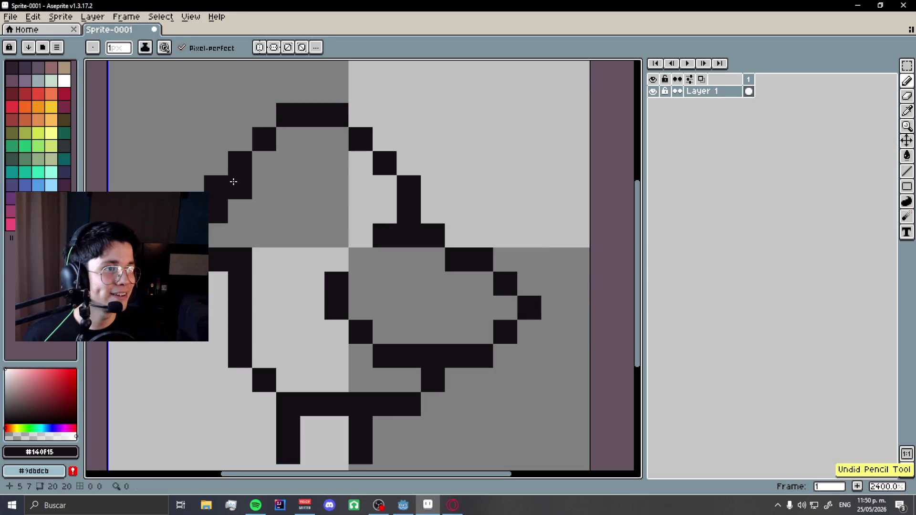
left_click(264, 187)
scroll(429, 224, "down", 5)
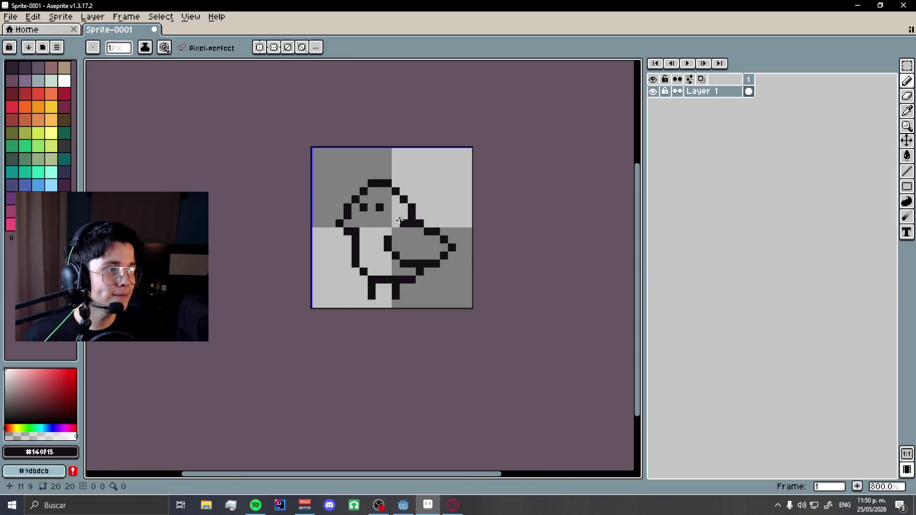
scroll(404, 223, "up", 1)
key("ctrl+z")
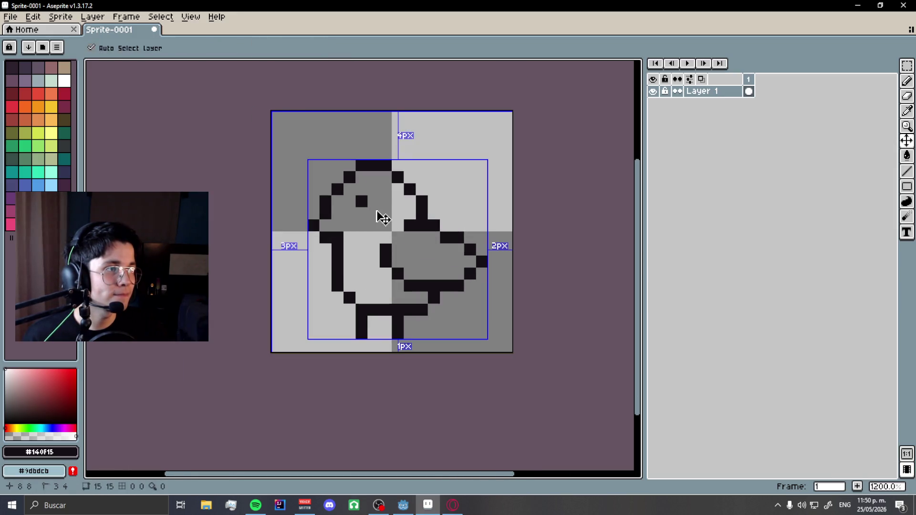
Restore the eye and beak pixels, then erase the black pixels left of the body with a 1 px eraser.
key("ctrl+y")
scroll(406, 225, "down", 2)
scroll(416, 231, "up", 2)
key("e")
scroll(406, 234, "down", 5)
scroll(375, 273, "up", 8)
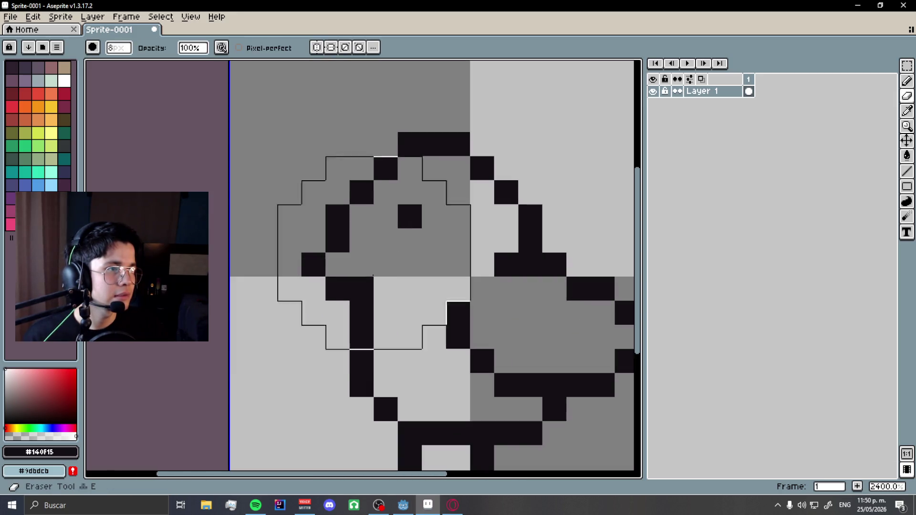
key("minus")
key("minus")
key("minus")
left_click_drag(339, 241, 362, 288)
scroll(351, 297, "down", 2)
scroll(351, 297, "down", 1)
scroll(348, 283, "up", 1)
Redraw the head-to-body outline one pixel further left and clear the pixel atop the head.
key("b")
left_click(348, 284)
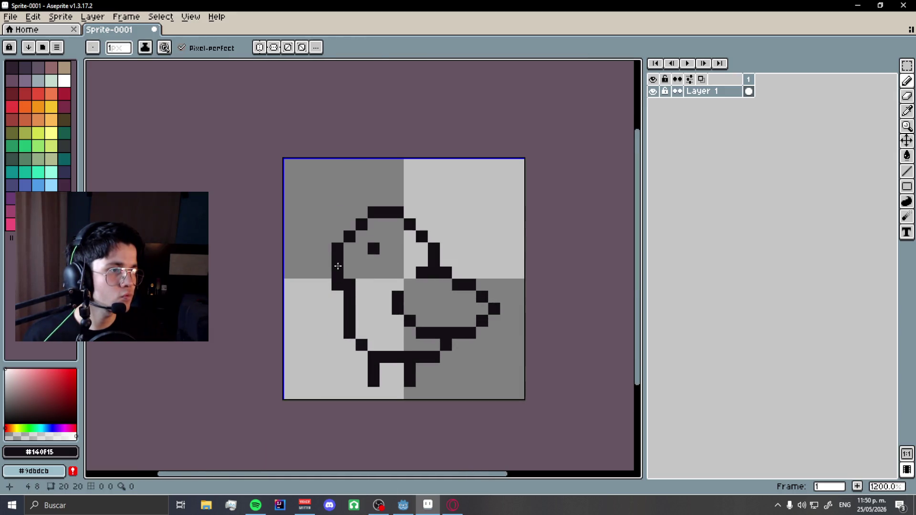
key("ctrl+z")
mouse_move(337, 272)
left_mouse_down()
mouse_move(337, 260)
mouse_move(330, 273)
left_mouse_up()
scroll(355, 272, "down", 4)
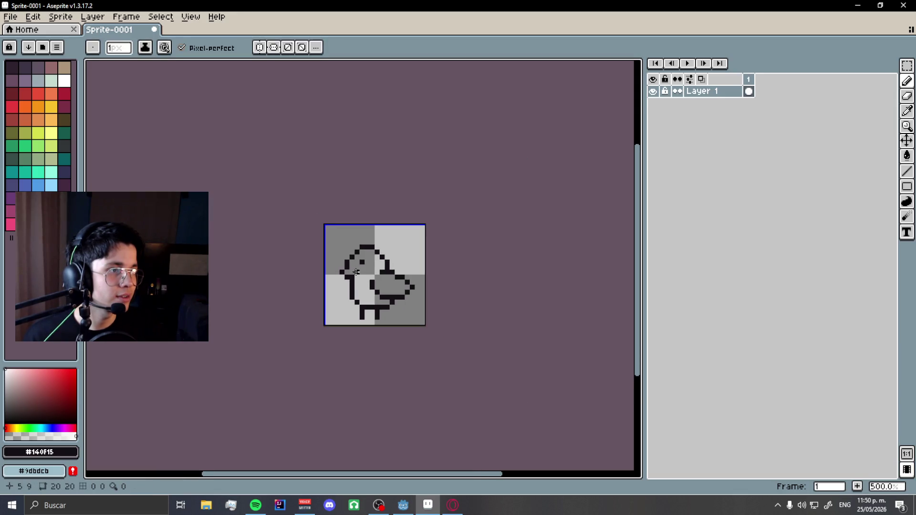
scroll(363, 285, "up", 5)
scroll(426, 300, "down", 7)
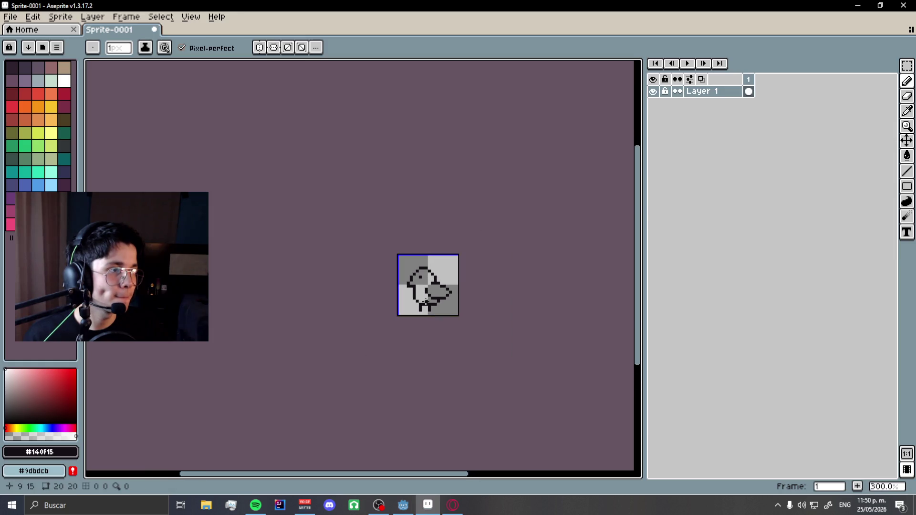
scroll(426, 301, "up", 7)
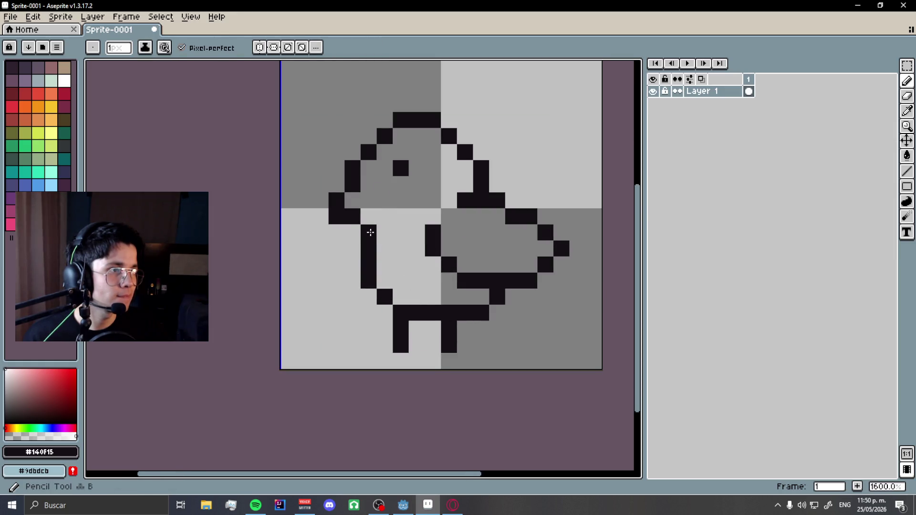
scroll(360, 280, "down", 10)
scroll(372, 295, "up", 5)
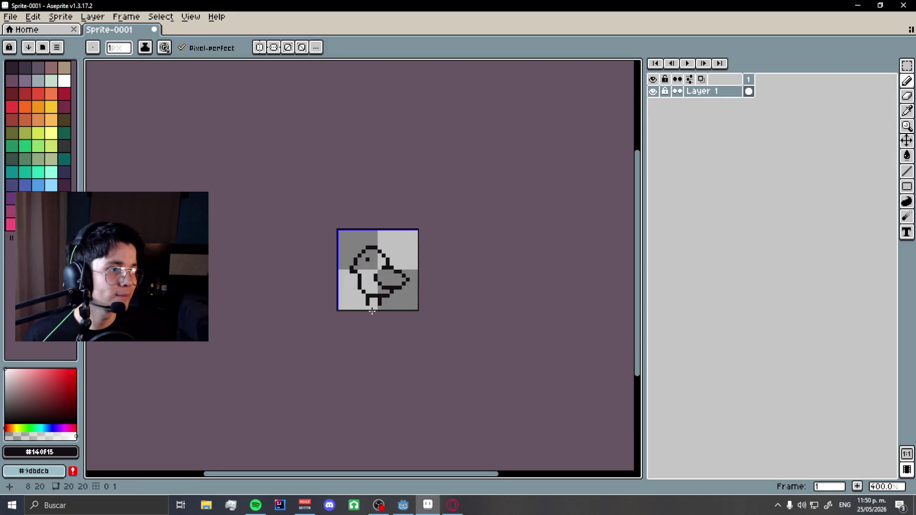
scroll(372, 292, "up", 8)
key("e")
left_click(340, 197)
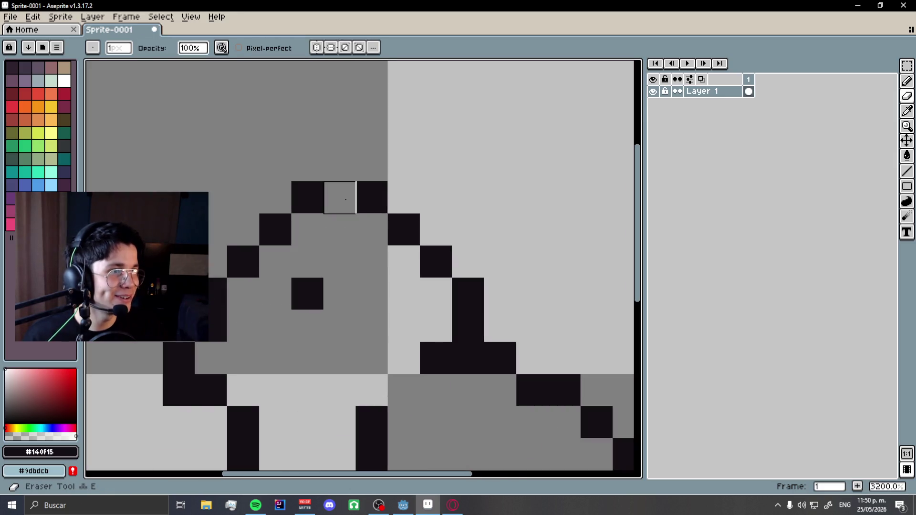
Retouch the outline pixels on top of the bird's head, undoing the last two strokes.
key("b")
left_click(339, 165)
left_click(372, 167)
key("e")
left_click_drag(371, 198, 371, 164)
key("b")
left_click(370, 164)
scroll(409, 198, "down", 8)
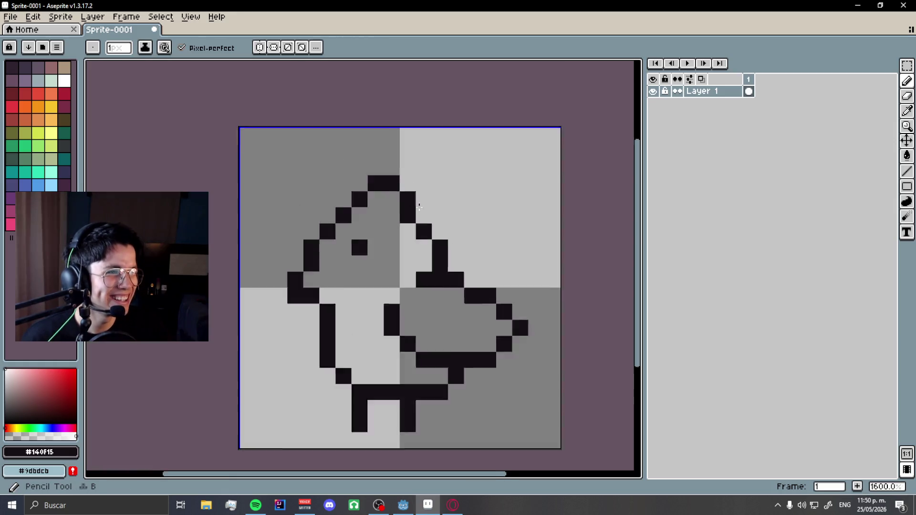
scroll(444, 233, "up", 5)
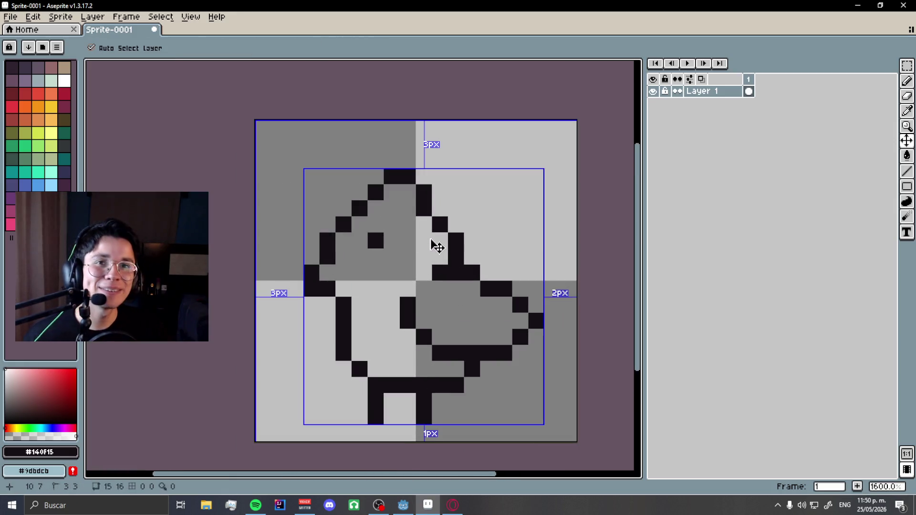
key("ctrl+z")
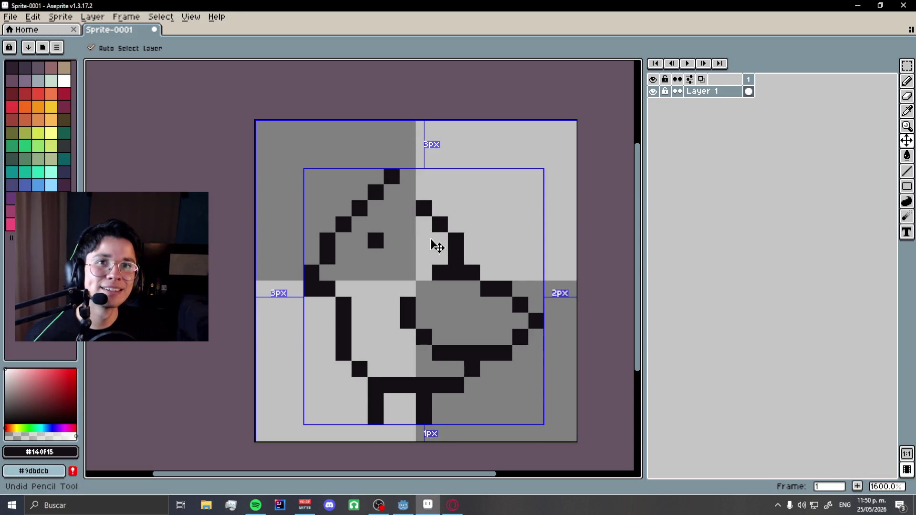
key("ctrl+z")
key("ctrl+z")
key("ctrl+z")
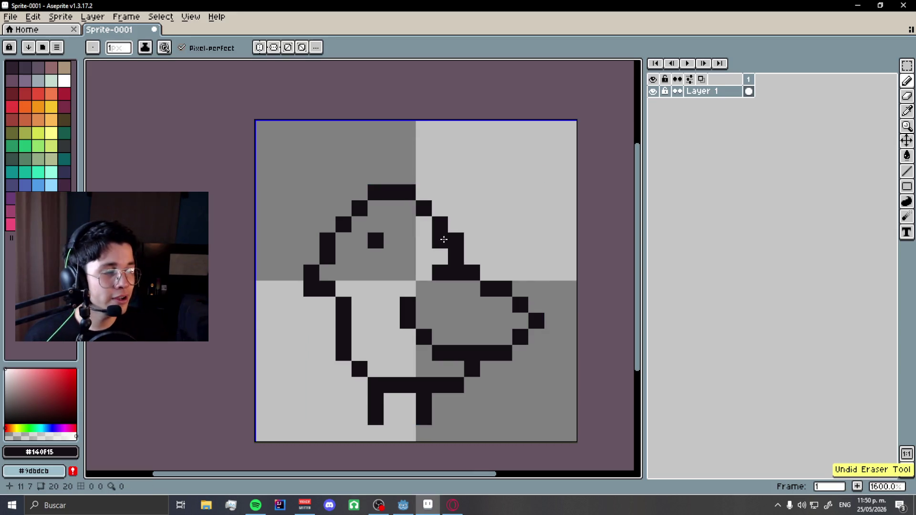
Fix a dark head pixel and extend the dark outline under the tail to its tip.
left_click(444, 239)
key("b")
left_click(483, 277)
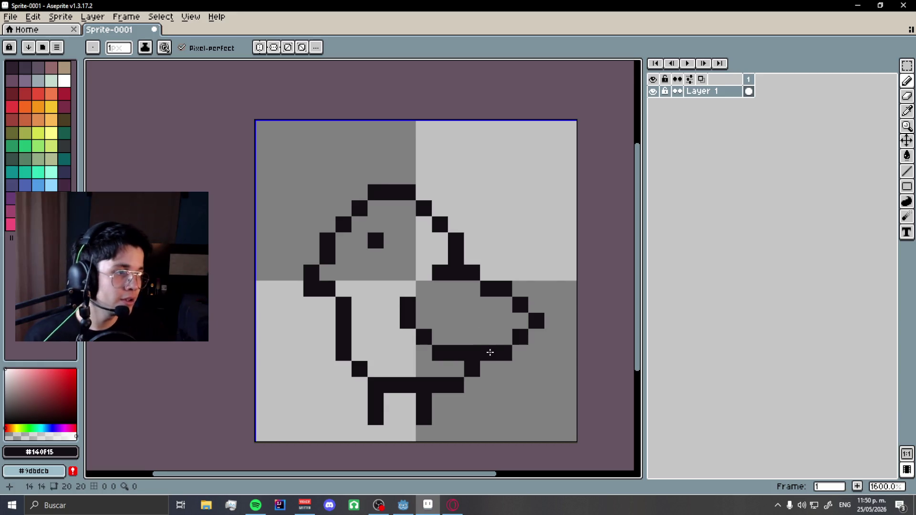
key("ctrl+z")
left_click_drag(517, 384, 533, 378)
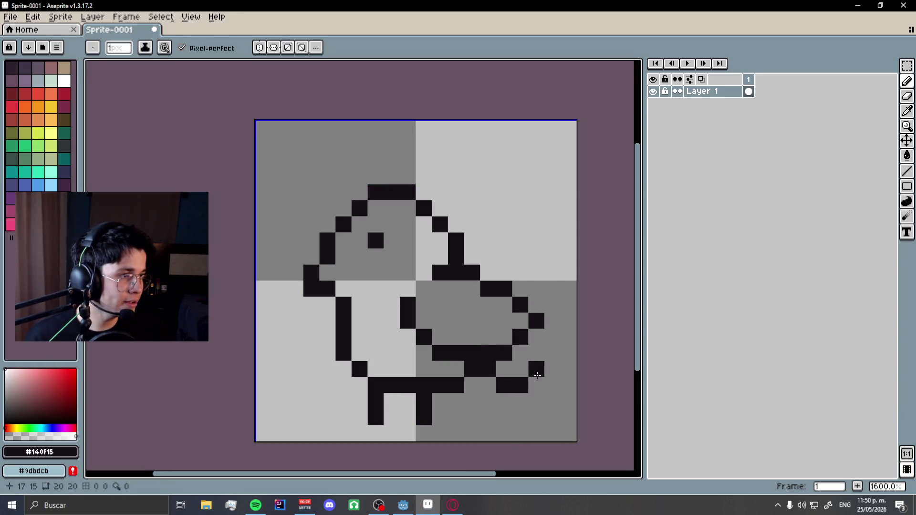
left_click(537, 353)
scroll(547, 373, "down", 4)
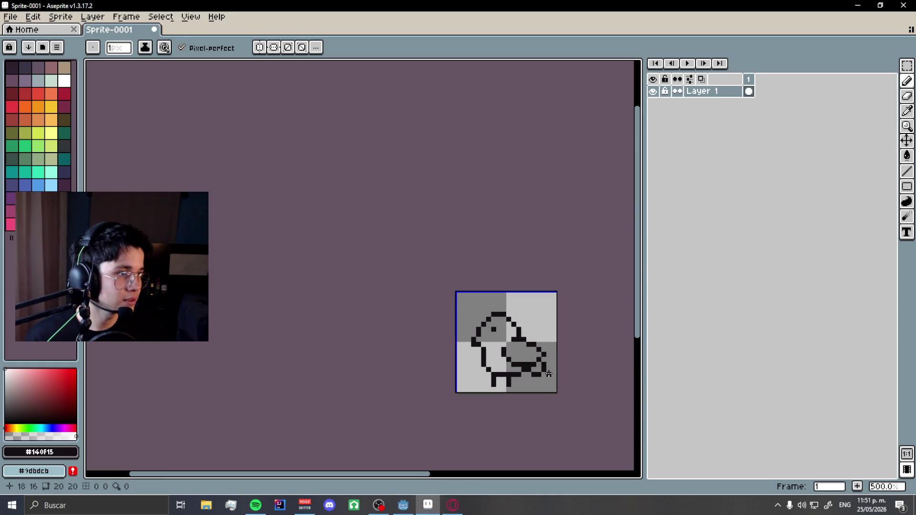
scroll(548, 378, "up", 6)
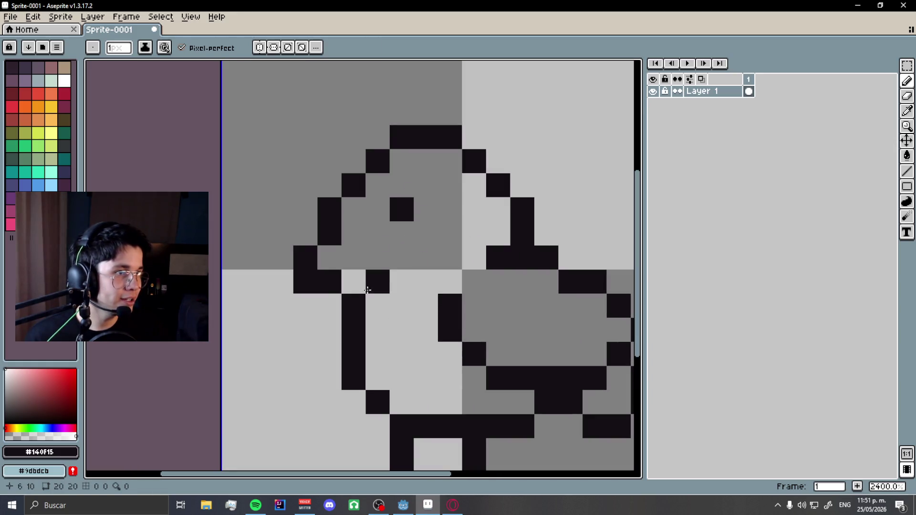
key("e")
scroll(284, 256, "down", 2)
scroll(319, 234, "up", 2)
Select the whole bird drawing and shift it down one pixel, then deselect.
left_click(908, 65)
left_click_drag(537, 90, 272, 394)
key("Down")
key("ctrl+d")
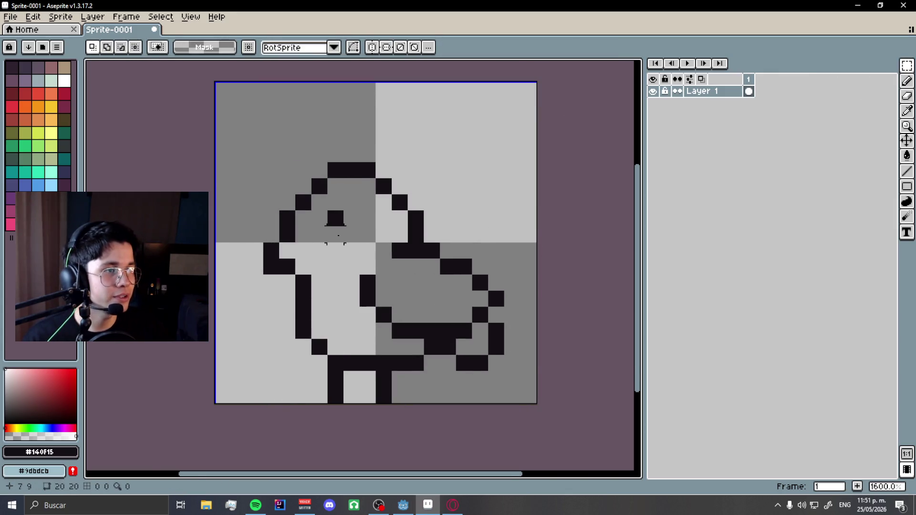
scroll(351, 234, "up", 2)
Try an extra black pixel on the outline and undo it.
key("b")
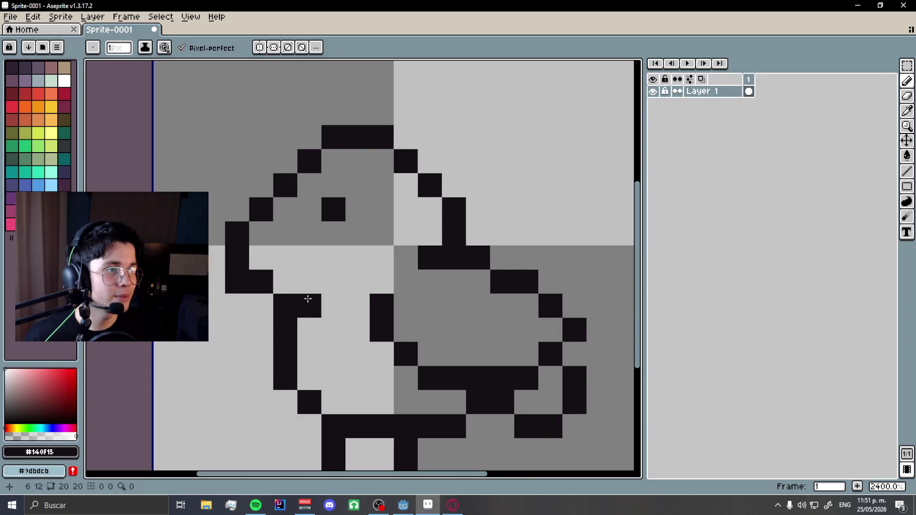
scroll(303, 298, "down", 4)
scroll(464, 251, "up", 4)
left_click(464, 251)
key("ctrl+z")
key("e")
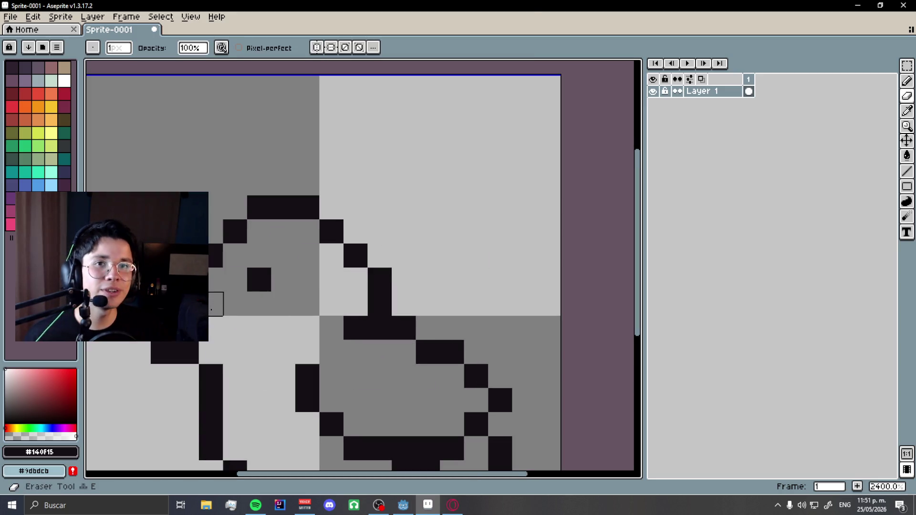
scroll(452, 208, "down", 8)
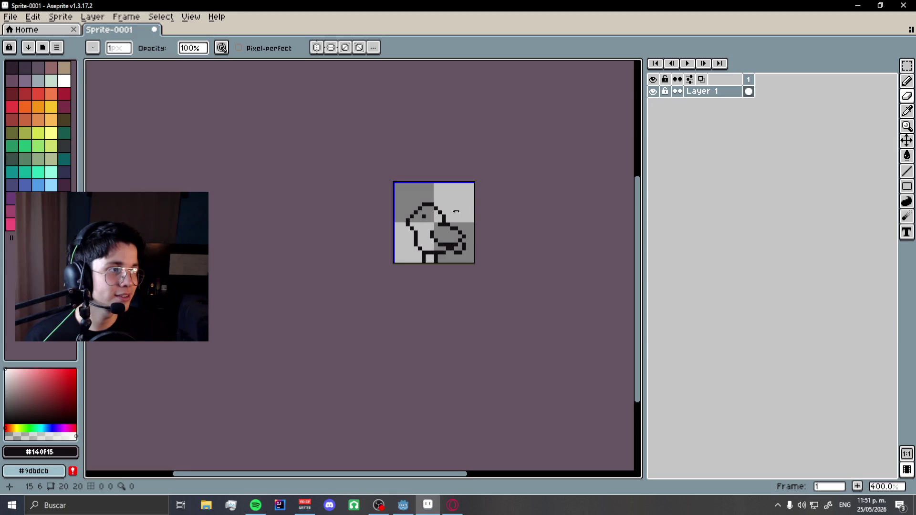
scroll(416, 227, "up", 3)
Add a black pixel to the back of the head; try one below the eye and remove it.
key("b")
key("e")
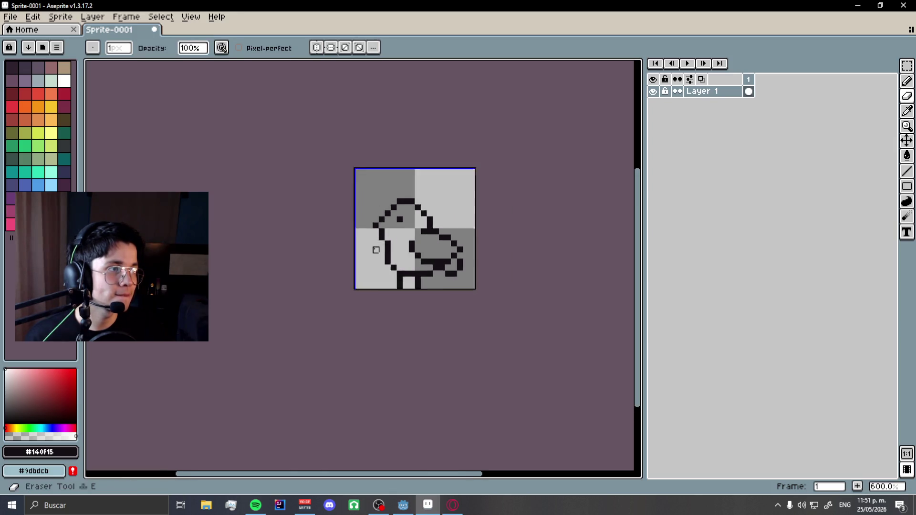
scroll(381, 235, "down", 5)
scroll(398, 231, "up", 8)
key("b")
left_click(352, 214)
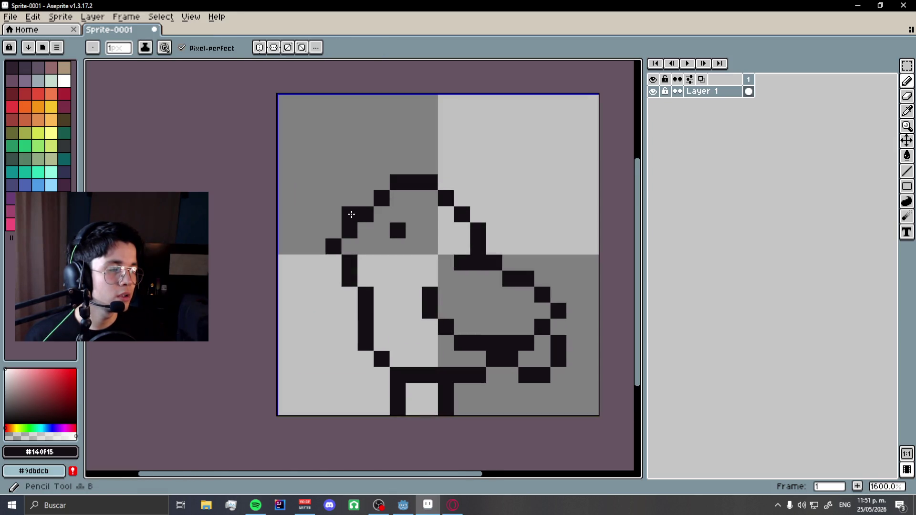
key("e")
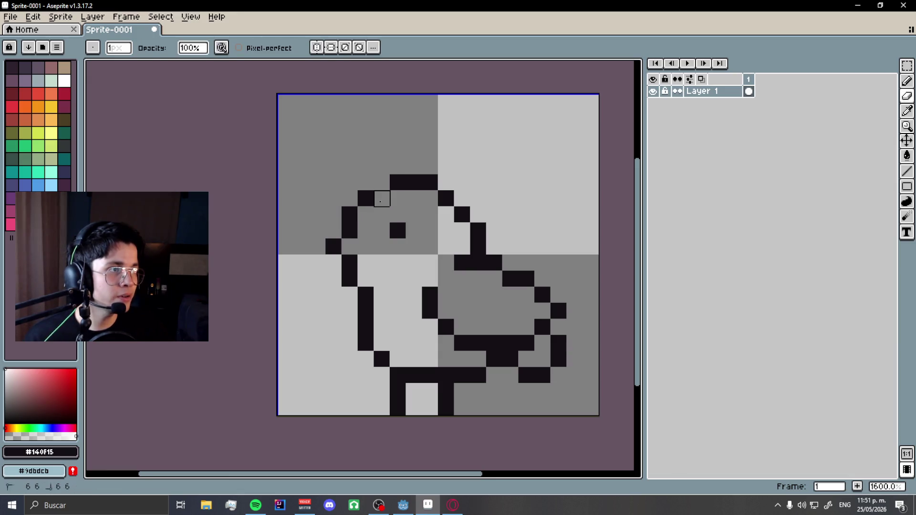
key("b")
scroll(410, 249, "down", 6)
scroll(392, 239, "up", 9)
left_click(392, 239)
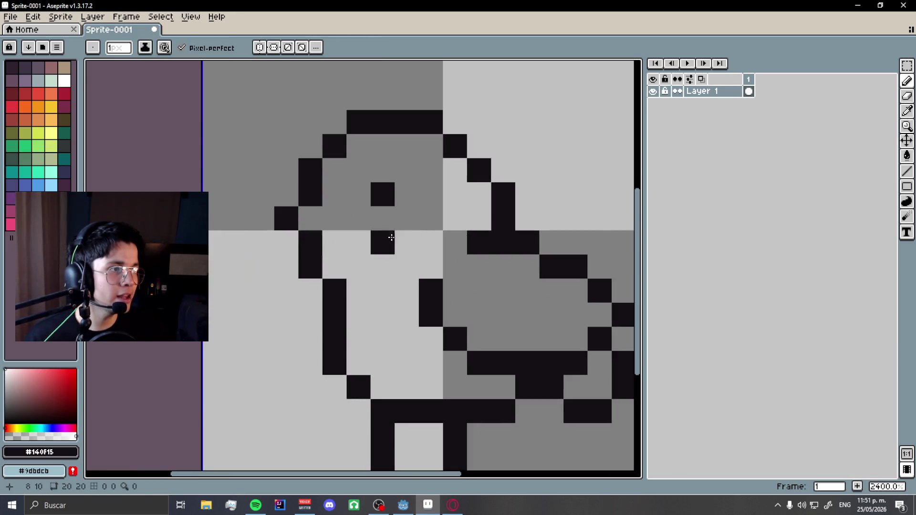
key("e")
left_click(392, 239)
Add a black outline pixel at the tail.
key("b")
scroll(385, 299, "down", 8)
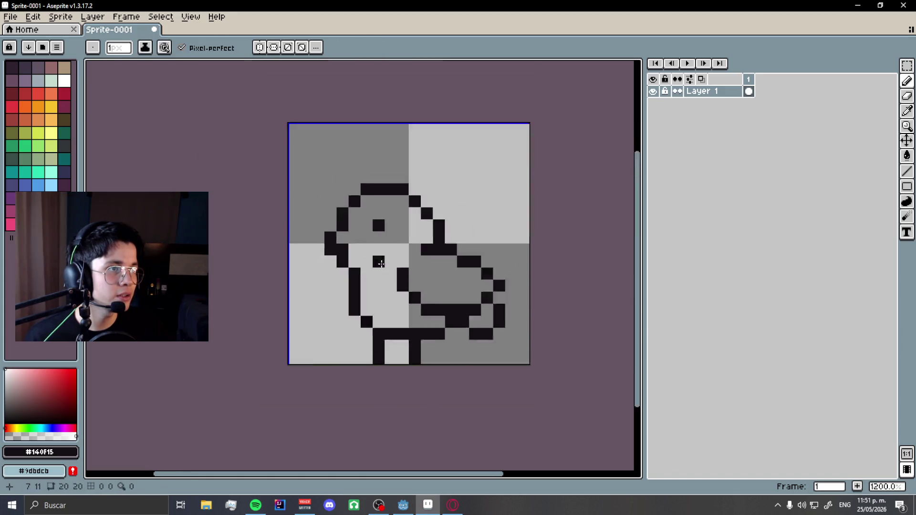
scroll(385, 299, "up", 3)
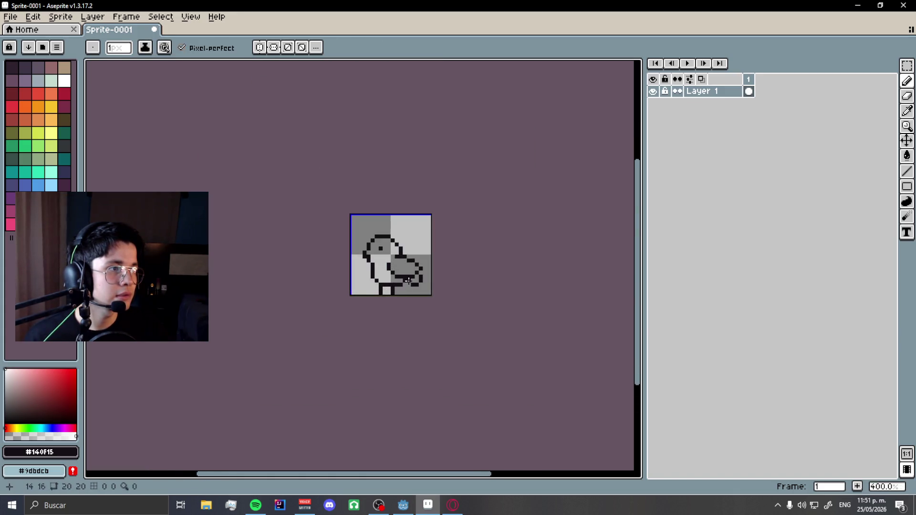
scroll(423, 279, "up", 6)
key("e")
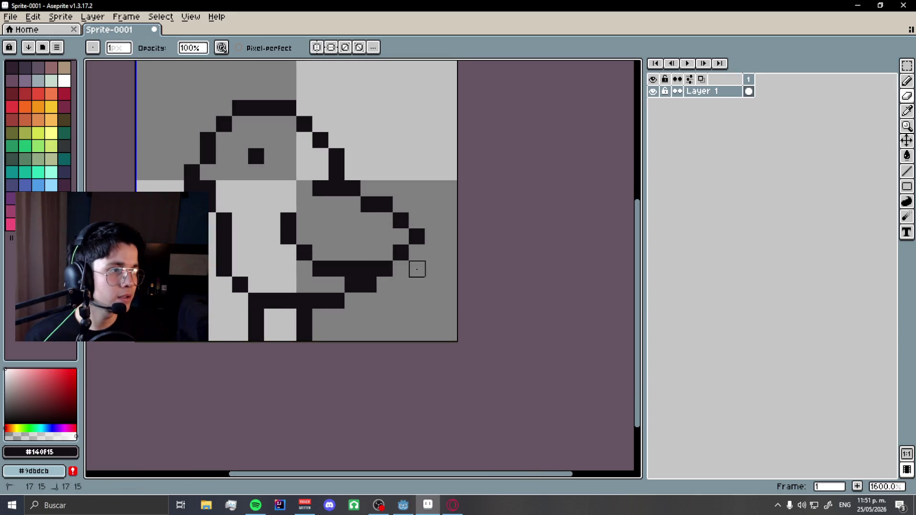
key("b")
left_click(416, 257)
scroll(415, 282, "down", 5)
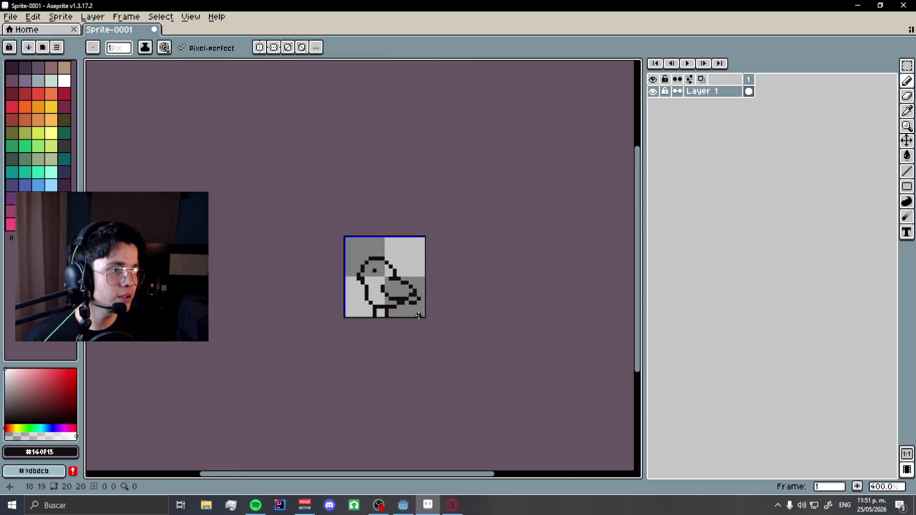
scroll(397, 321, "up", 1)
Erase a pixel near the legs and redraw the outline around them.
key("e")
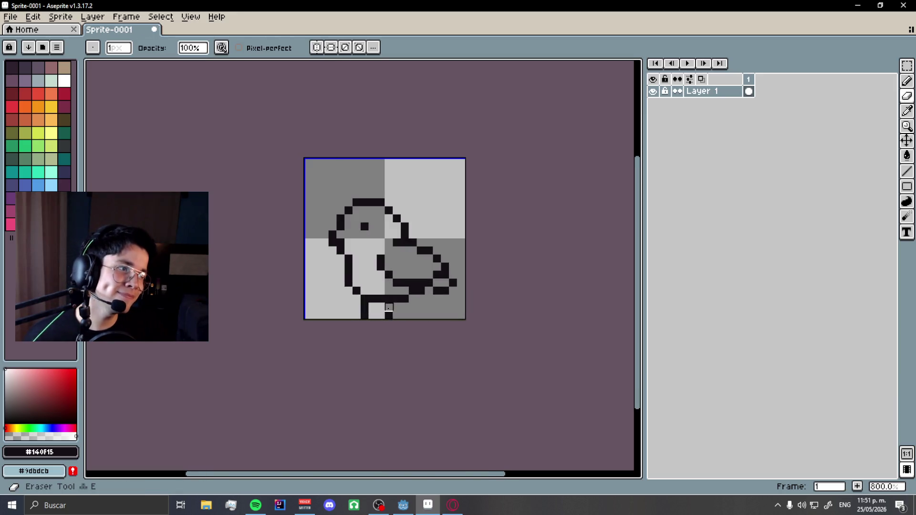
left_click(389, 312)
scroll(386, 313, "up", 1)
key("b")
left_click_drag(419, 301, 387, 317)
scroll(414, 327, "down", 2)
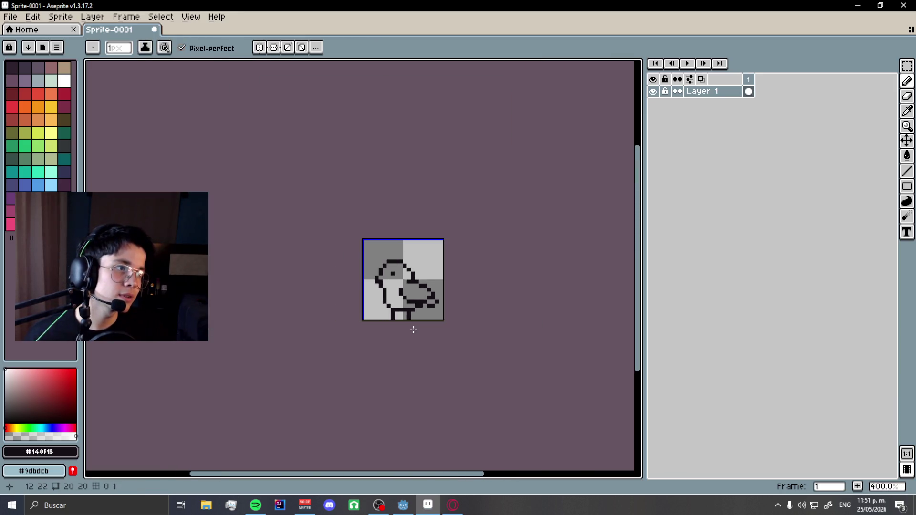
scroll(402, 316, "up", 1)
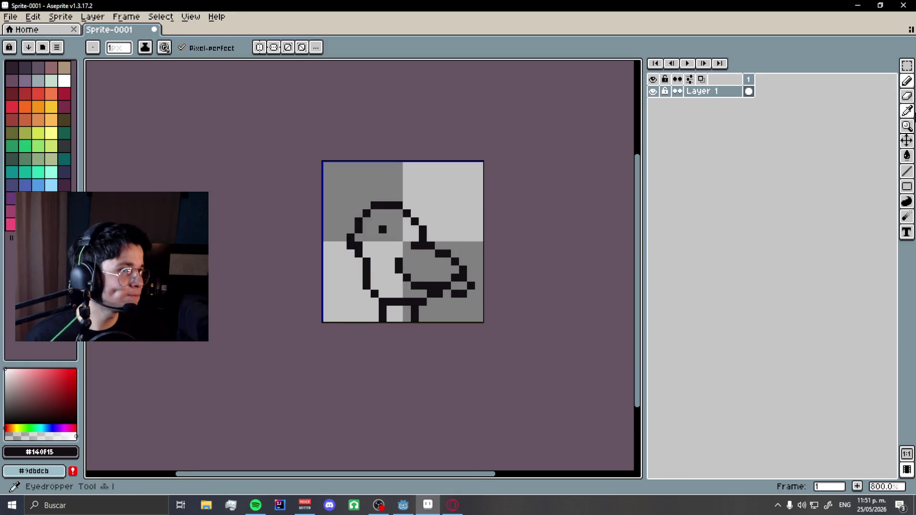
left_click(908, 65)
scroll(428, 206, "up", 1)
Select the head and back of the neck, move it down one pixel, and commit.
left_click_drag(264, 196, 443, 279)
left_click_drag(328, 246, 249, 310)
mouse_move(359, 238)
left_mouse_down()
mouse_move(360, 253)
mouse_move(375, 261)
mouse_move(347, 262)
left_mouse_up()
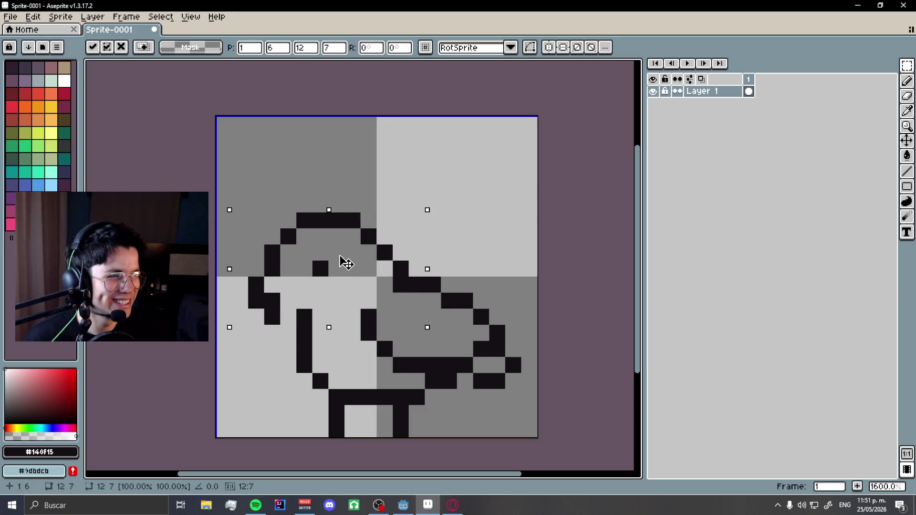
key("ctrl+d")
Erase two neck outline pixels and add a black one beside them.
key("b")
right_click(305, 317)
right_click(305, 333)
left_click(288, 333)
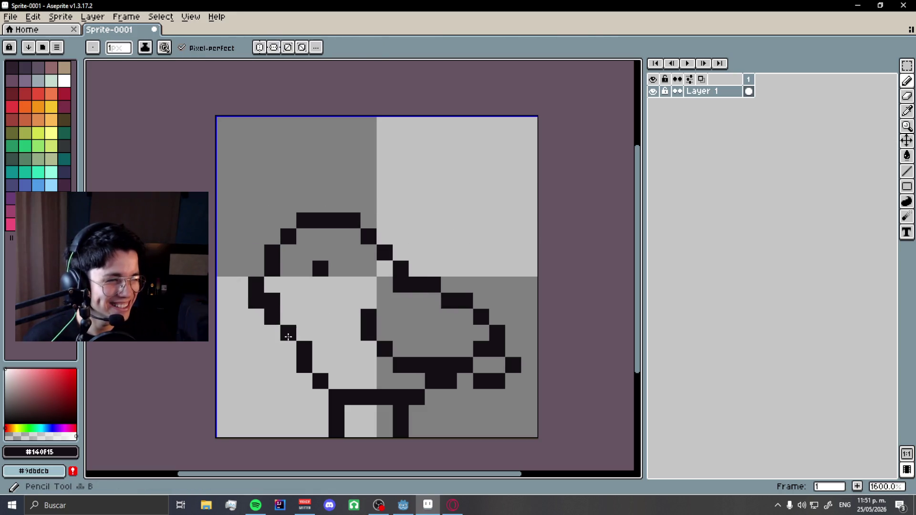
scroll(289, 337, "down", 6)
scroll(350, 309, "up", 3)
key("ctrl")
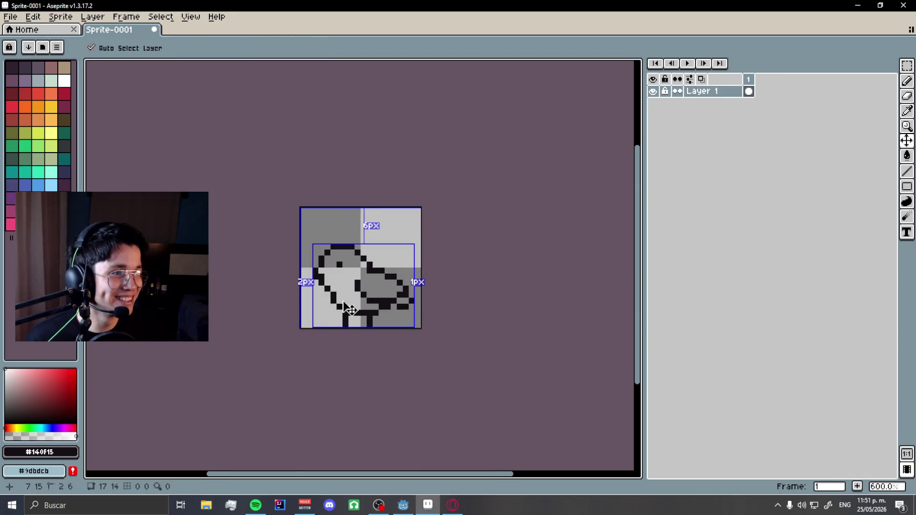
Undo back to the head selection, lower it one pixel again, and view the pigeon reference.
key("ctrl+z")
key("ctrl+z")
key("ctrl+z")
scroll(343, 295, "up", 2)
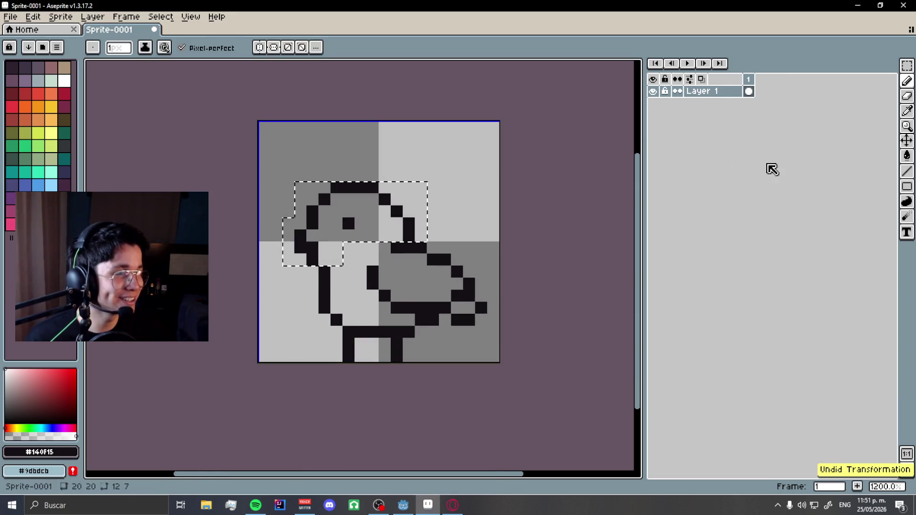
mouse_move(420, 213)
left_mouse_down()
mouse_move(388, 233)
mouse_move(399, 234)
left_mouse_up()
scroll(388, 228, "down", 5)
scroll(388, 228, "up", 3)
key("alt+Tab")
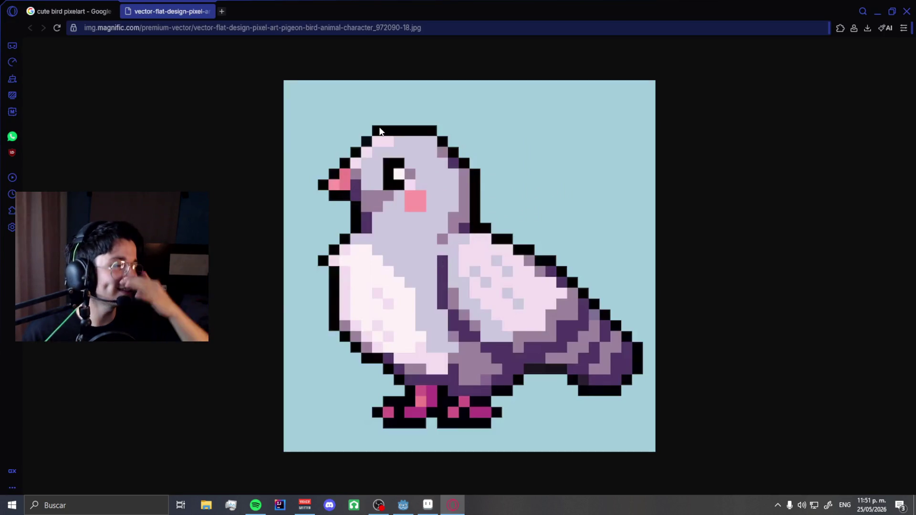
Return to Aseprite and commit the lowered head.
key("alt+Tab")
scroll(382, 210, "up", 4)
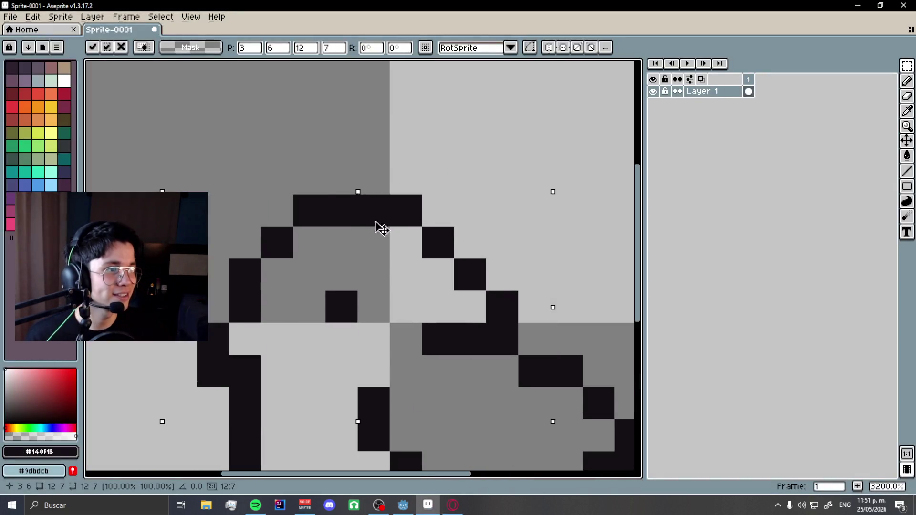
scroll(360, 195, "down", 3)
key("Return")
key("b")
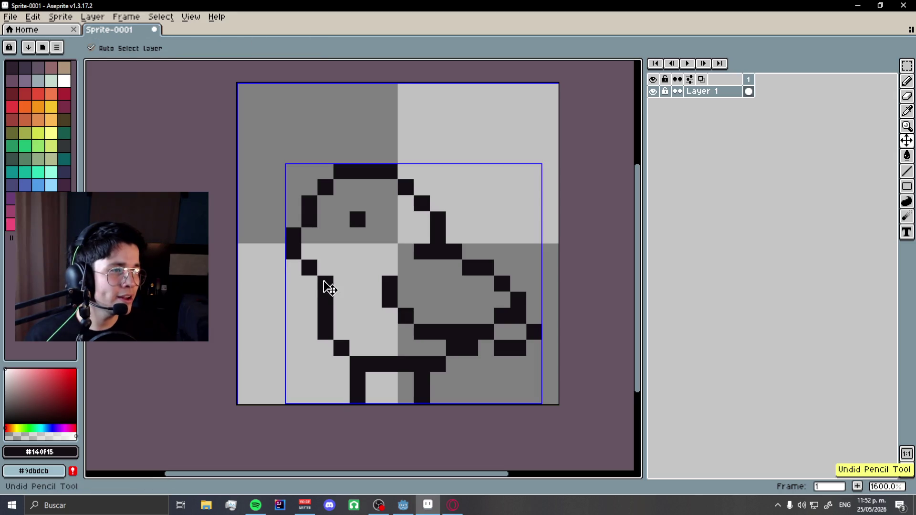
scroll(323, 280, "down", 4)
scroll(323, 279, "up", 3)
scroll(323, 279, "up", 1)
Glance at the pigeon reference image again and come back to the sprite.
key("alt+Tab")
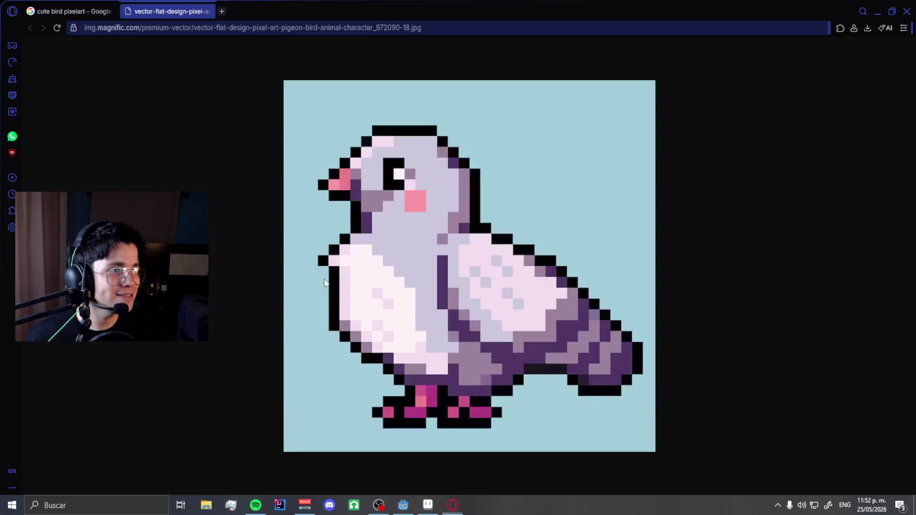
key("alt+Tab")
scroll(295, 246, "up", 3)
key("e")
key("alt+Tab")
key("alt+Tab")
Rework the beak pixels, erasing strays and redrawing them in black.
left_click(295, 224)
key("b")
left_click(288, 268)
left_click(258, 252)
left_click(288, 206)
key("e")
left_click(288, 246)
scroll(339, 251, "down", 3)
scroll(334, 248, "down", 3)
scroll(354, 245, "up", 5)
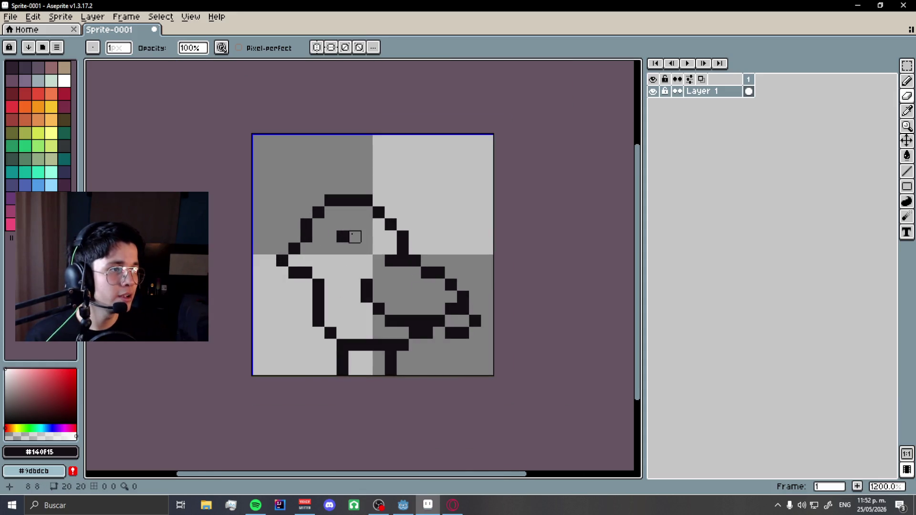
Add a black pixel to the bird's eye.
key("b")
left_click(354, 245)
scroll(354, 245, "down", 7)
scroll(398, 237, "up", 5)
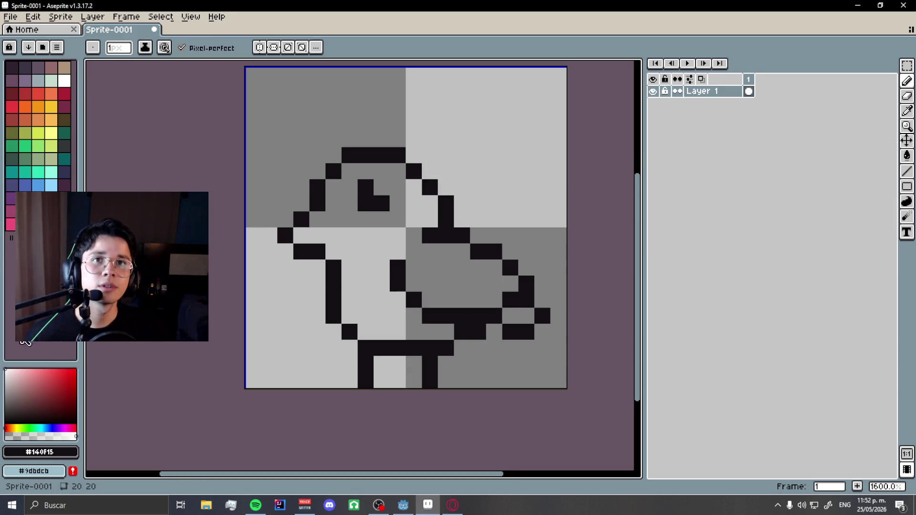
Switch to pure white and paint near the eye, undoing a 3-pixel dab.
key("x")
left_click(6, 371)
left_click(301, 235)
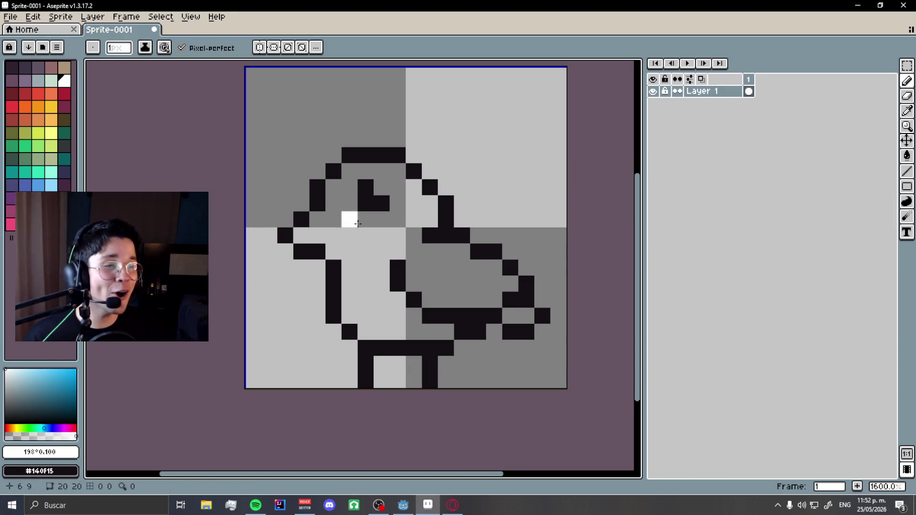
scroll(375, 195, "down", 5)
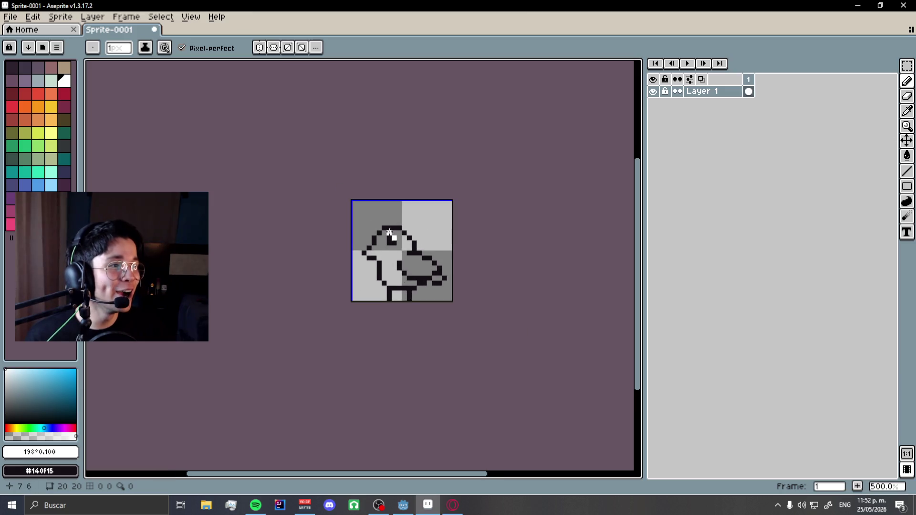
scroll(389, 233, "up", 7)
scroll(315, 219, "down", 3)
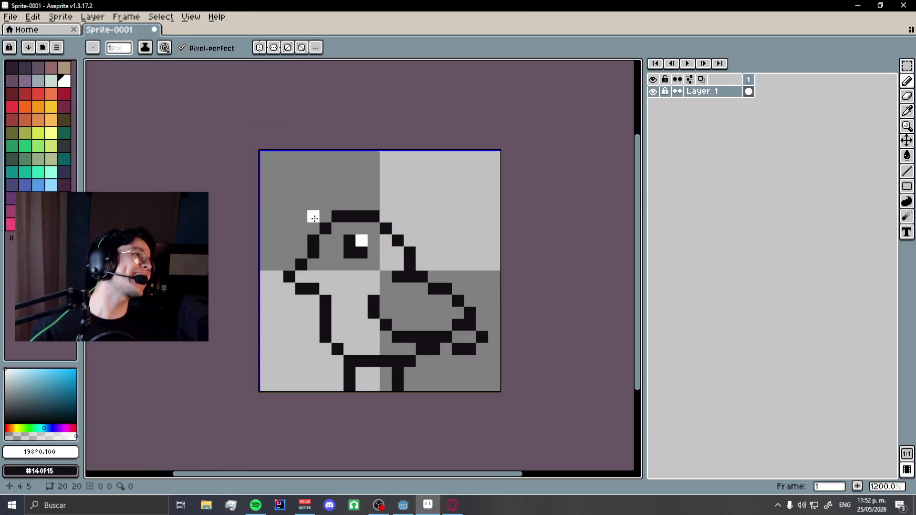
key("plus")
key("plus")
left_click(361, 248)
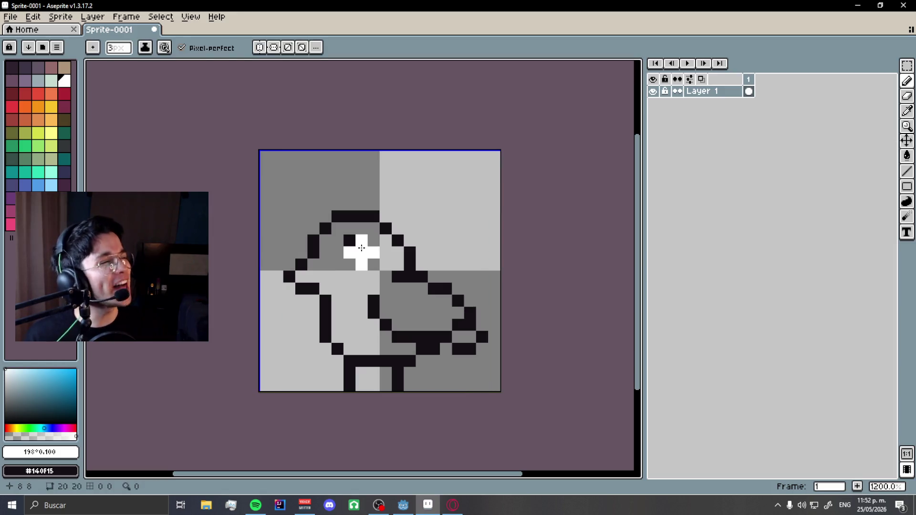
key("ctrl+z")
Paint a single white highlight pixel in the eye, then pick the black outline colour back up.
key("e")
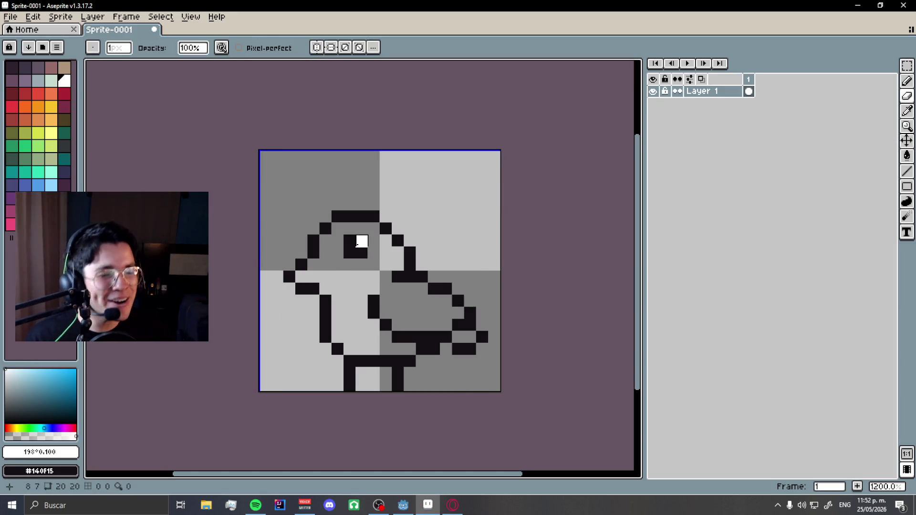
left_click(350, 253)
key("b")
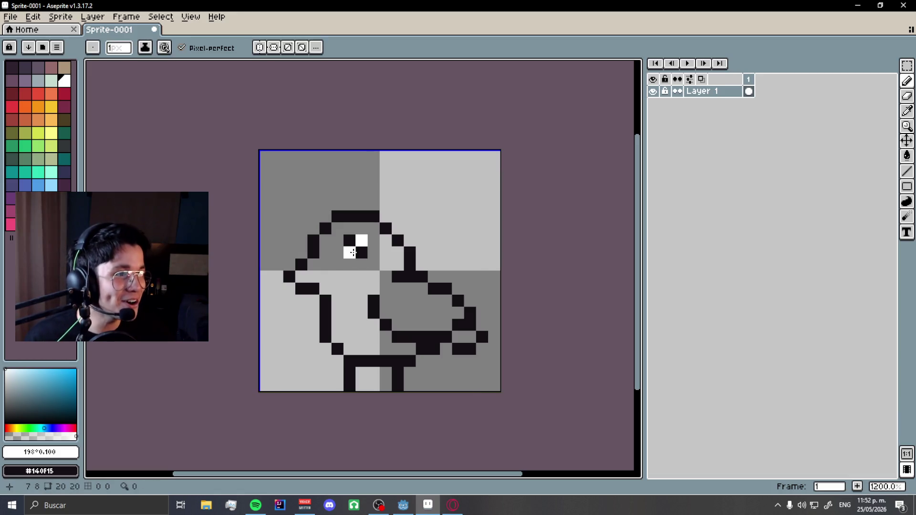
scroll(374, 286, "up", 2)
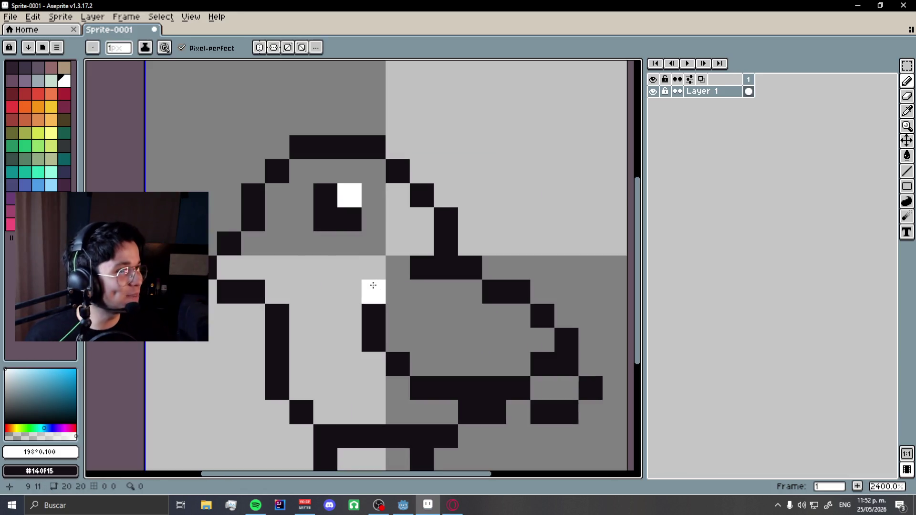
scroll(287, 266, "down", 6)
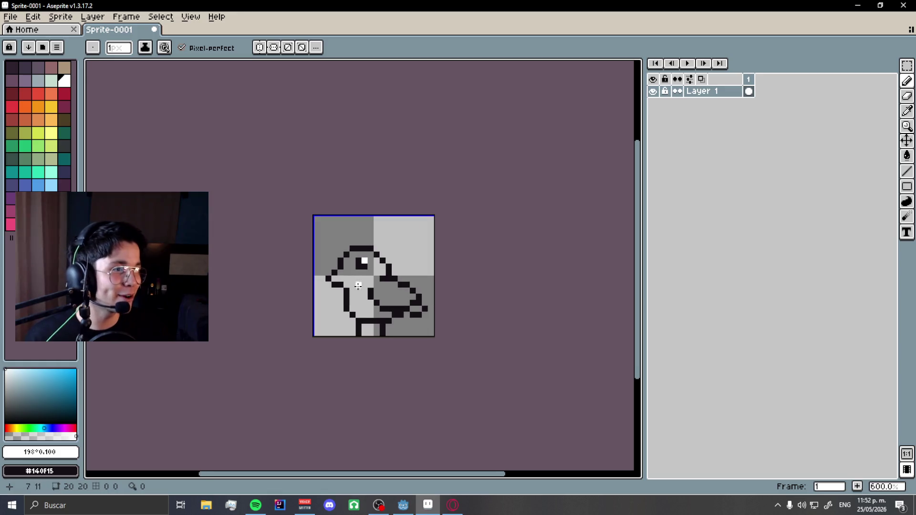
scroll(360, 287, "up", 7)
left_click(310, 322, "alt")
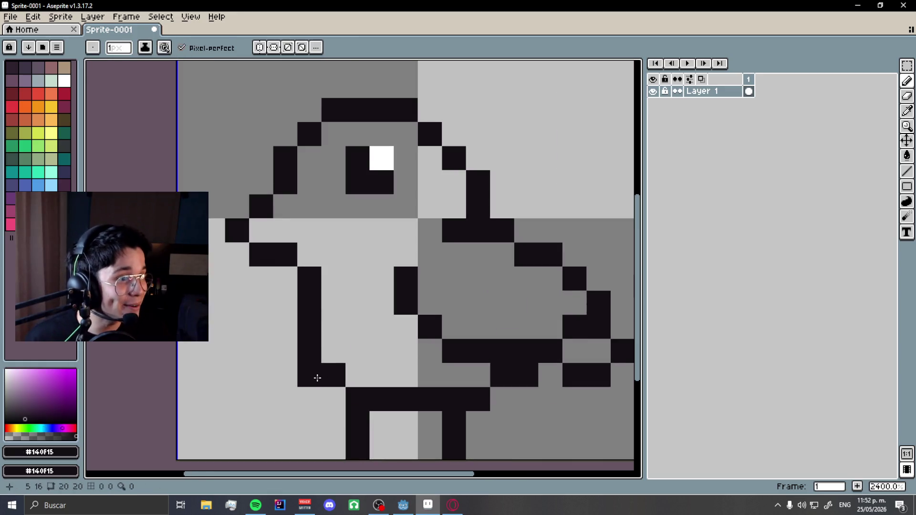
Tidy the leg and belly outline by adding black pixels and erasing stray leg and belly pixels.
left_click(285, 310)
key("e")
left_click_drag(308, 302, 309, 351)
scroll(309, 351, "down", 3)
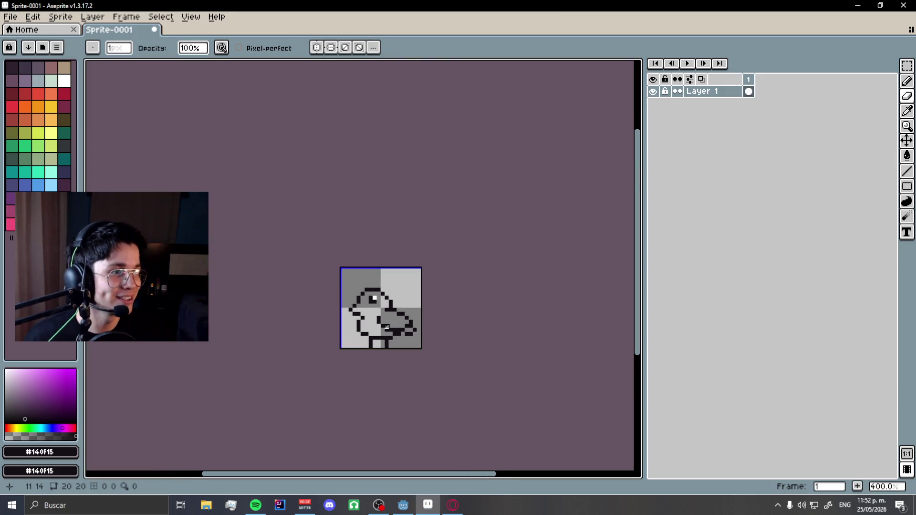
scroll(342, 329, "up", 3)
left_click_drag(272, 303, 296, 303)
key("b")
left_click(296, 328)
scroll(349, 331, "down", 5)
scroll(391, 353, "down", 4)
scroll(373, 314, "up", 10)
Erase the old eye pixel and try redrawing the eye one row lower, undoing the extra pixels.
key("e")
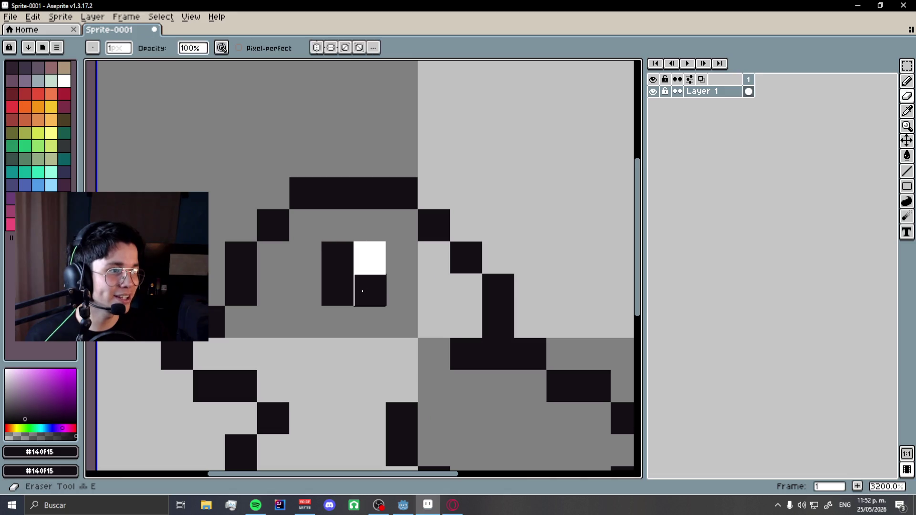
left_click(342, 258)
key("b")
left_click_drag(339, 286, 358, 282)
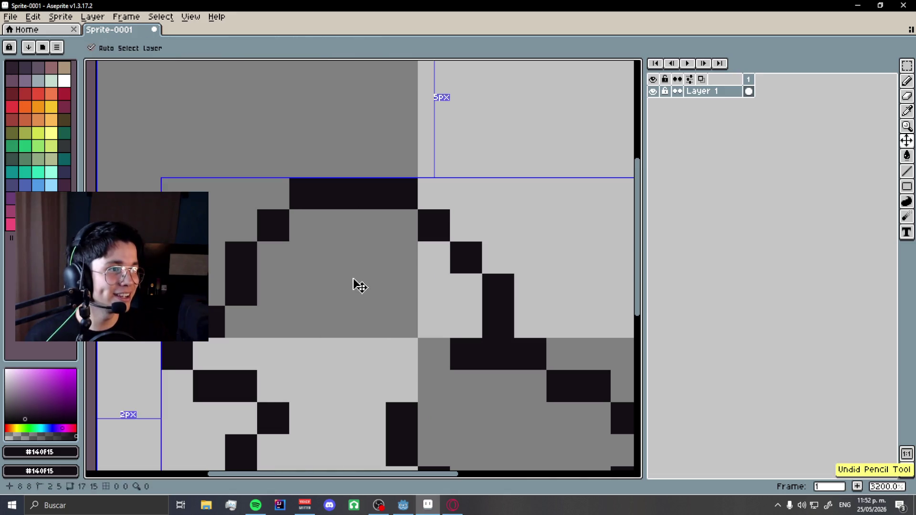
scroll(358, 282, "down", 2)
scroll(339, 280, "up", 1)
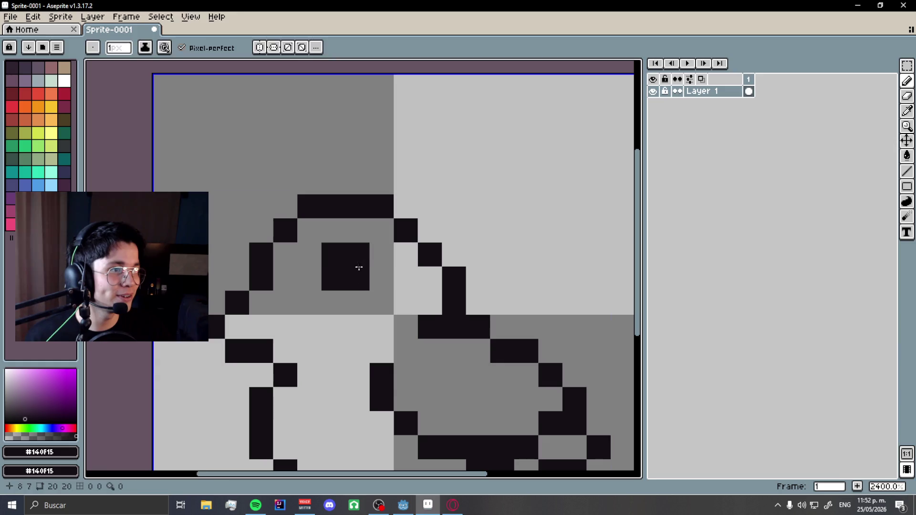
key("ctrl+z")
Draw the eye as a two-pixel black column, then bring Godot's Bird.gd script to the front.
scroll(364, 289, "down", 5)
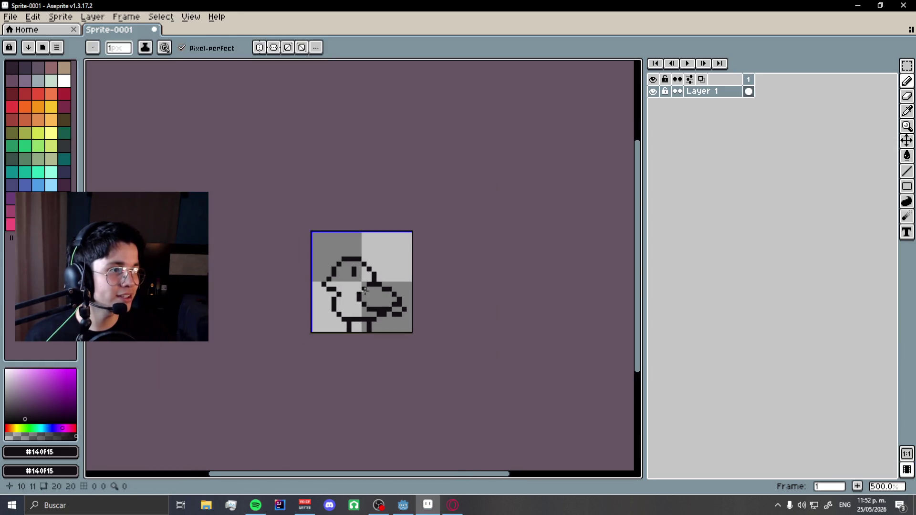
scroll(368, 287, "up", 7)
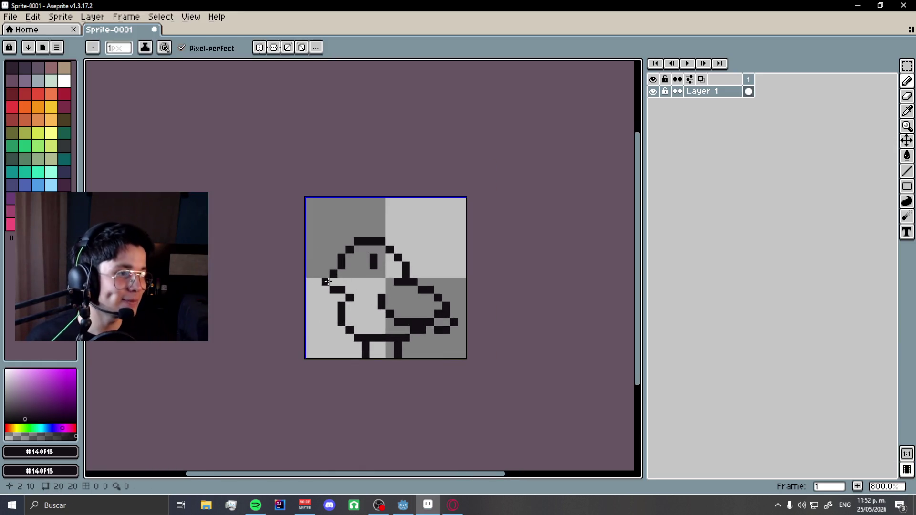
scroll(346, 247, "down", 3)
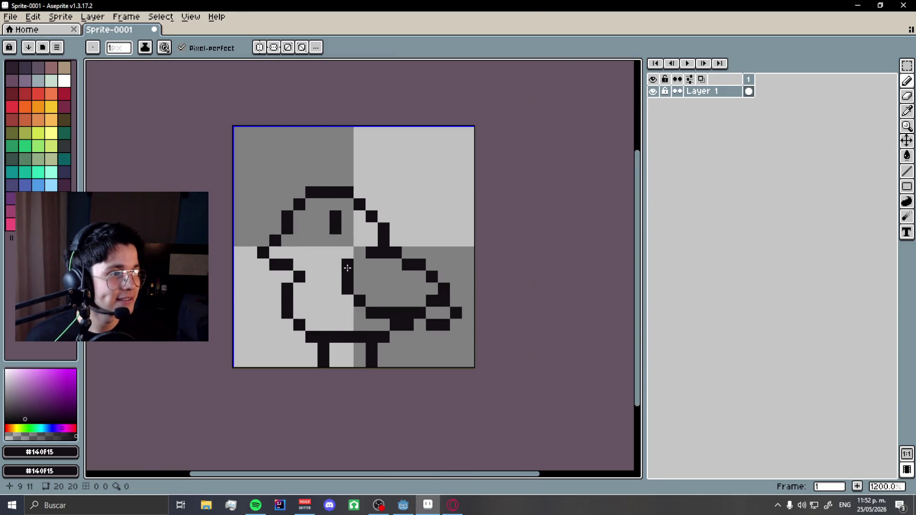
scroll(348, 268, "down", 2)
scroll(347, 285, "up", 5)
key("e")
key("b")
left_click_drag(320, 250, 320, 274)
scroll(344, 274, "down", 6)
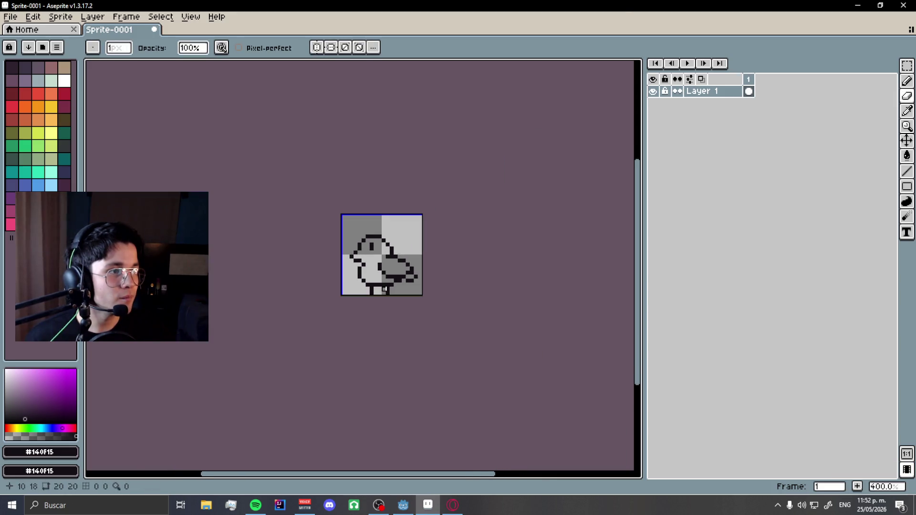
left_click(403, 505)
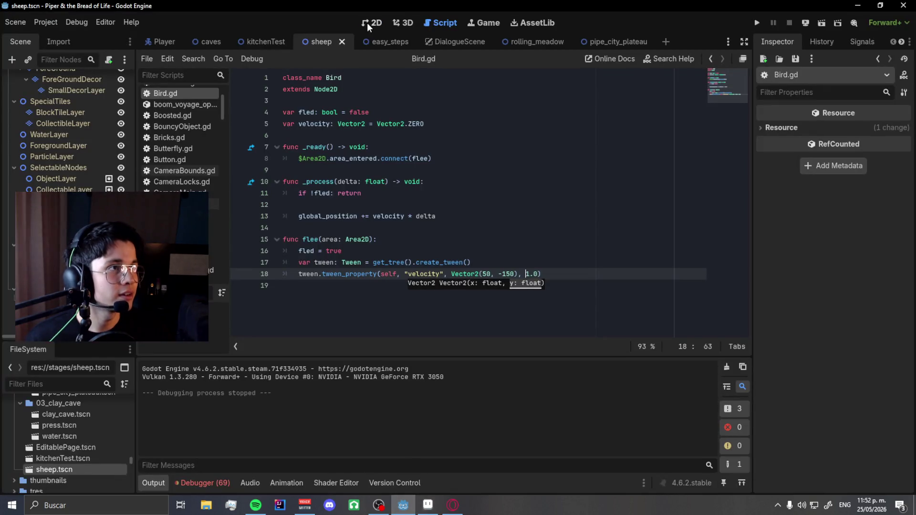
Show the level's 2D scene and zoom to compare the bird with the Player.
left_click(368, 24)
scroll(448, 247, "up", 5)
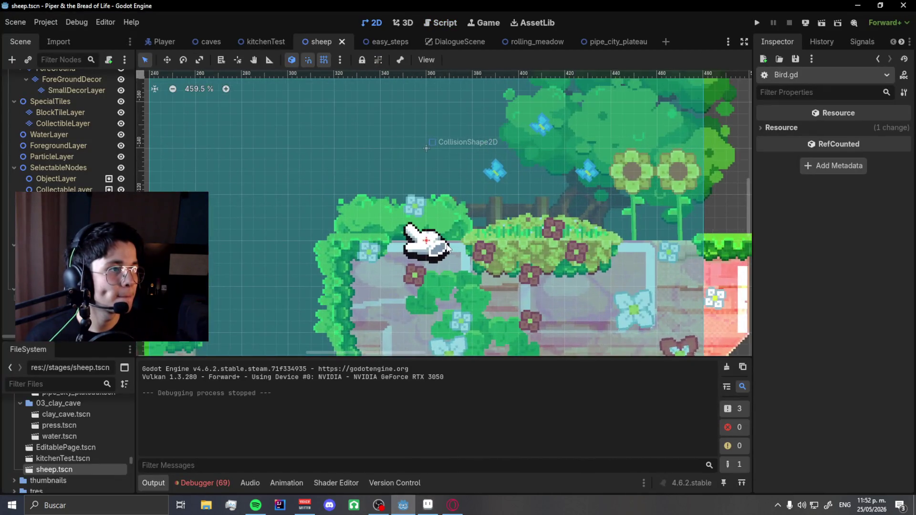
scroll(447, 248, "down", 4)
scroll(550, 231, "up", 4)
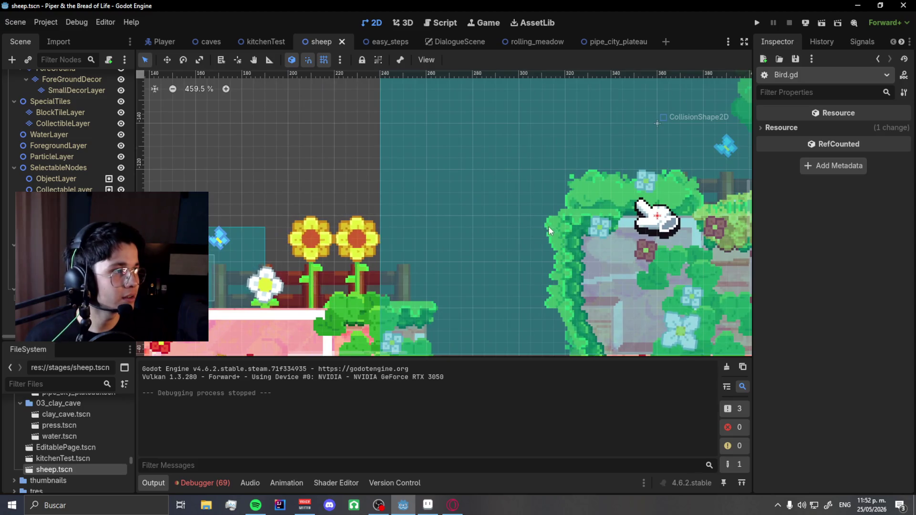
Select the whole 20x20 bird sprite in Aseprite after checking the Player's size again.
key("alt+Tab")
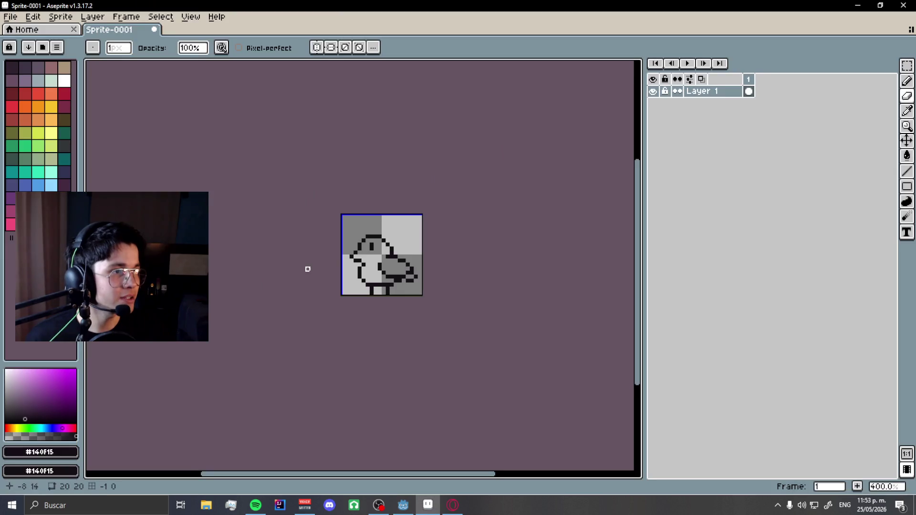
left_click(907, 66)
key("ctrl+a")
scroll(370, 229, "up", 2)
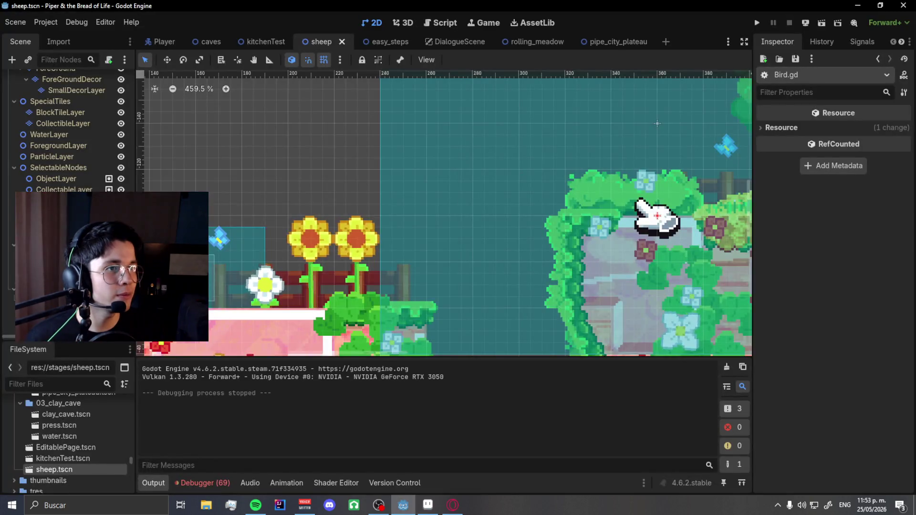
scroll(440, 222, "up", 11)
left_click_drag(440, 222, 489, 208)
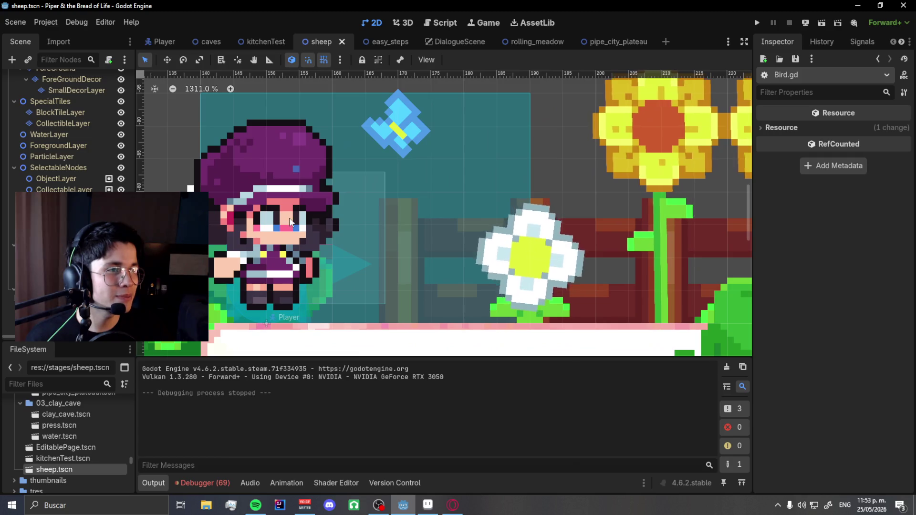
key("alt+Tab")
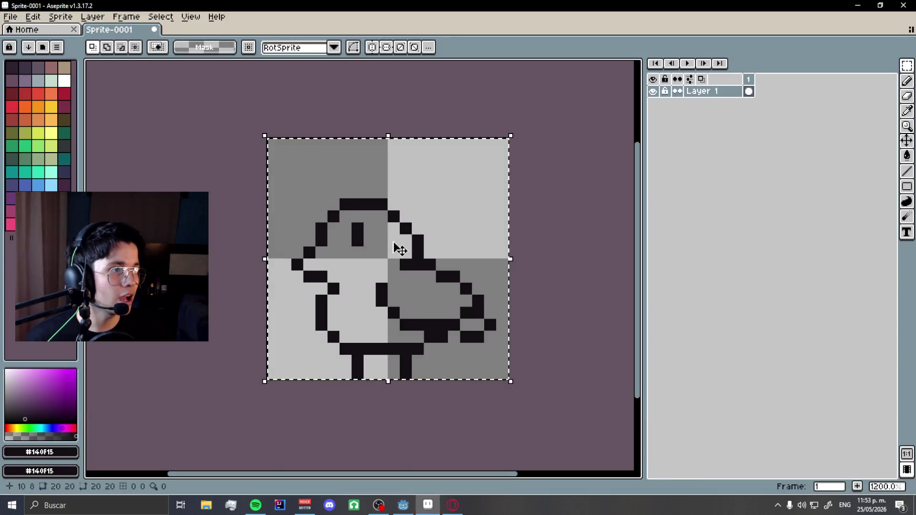
Scale the selected bird down to about 14x14 pixels, nudge it into place and drop it.
mouse_move(267, 138)
left_mouse_down()
mouse_move(401, 227)
mouse_move(384, 209)
mouse_move(397, 219)
mouse_move(330, 186)
left_mouse_up()
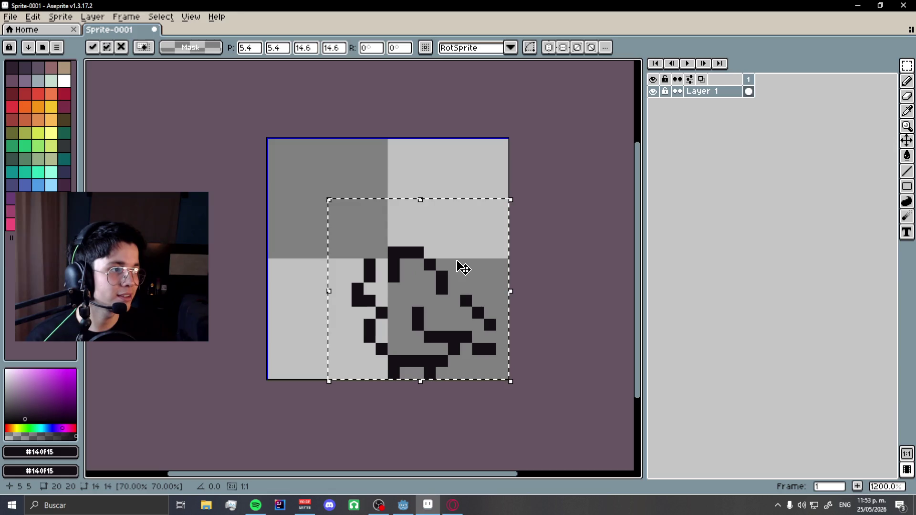
key("Left")
key("Left")
key("Left")
key("Right")
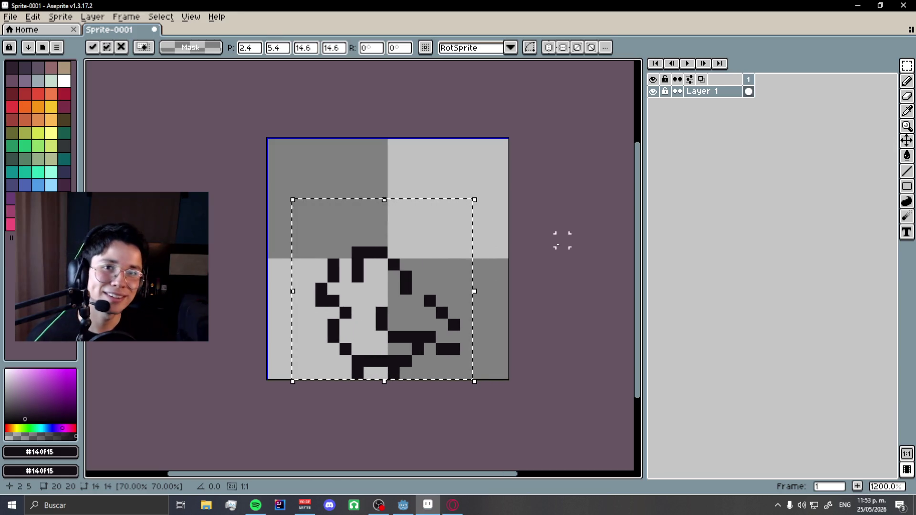
key("ctrl+d")
key("v")
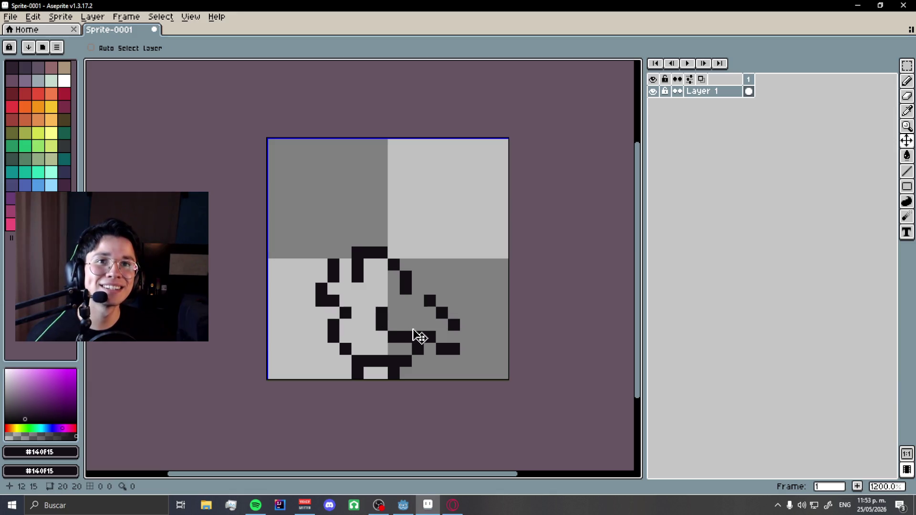
Cycle through the open windows between the Godot level and the sprite editor.
key("alt+Tab")
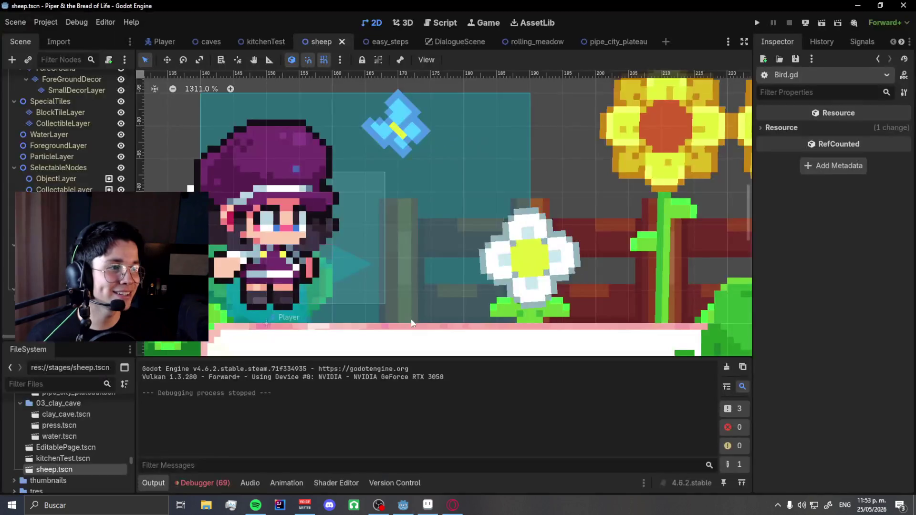
key("alt+Tab")
key("Tab")
key("alt+Tab")
key("Tab")
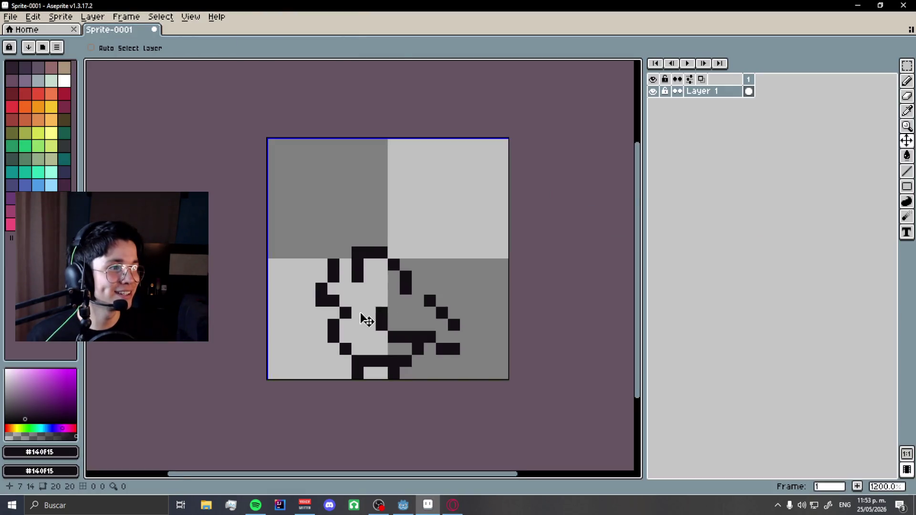
Add black pixels left of the top row and at the tail's right end.
scroll(364, 317, "up", 2)
key("alt+Tab")
key("alt+Tab")
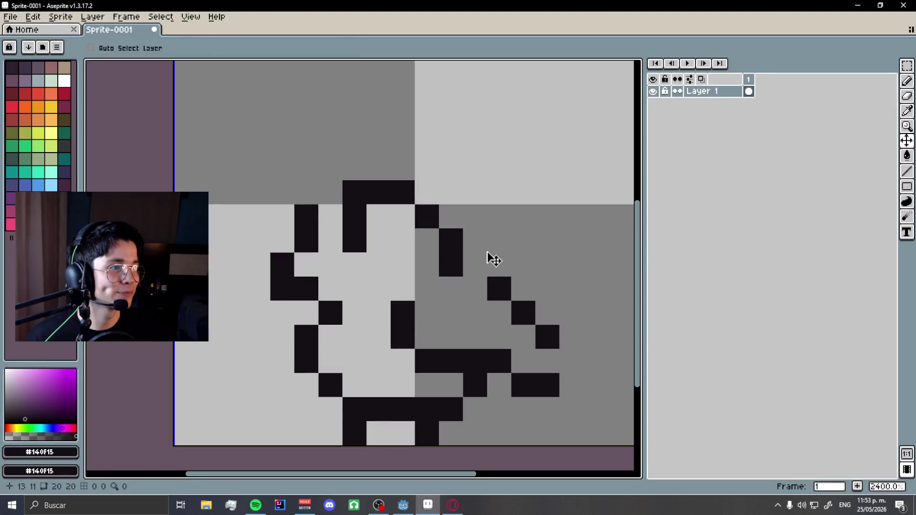
key("b")
left_click(331, 192)
scroll(377, 208, "down", 5)
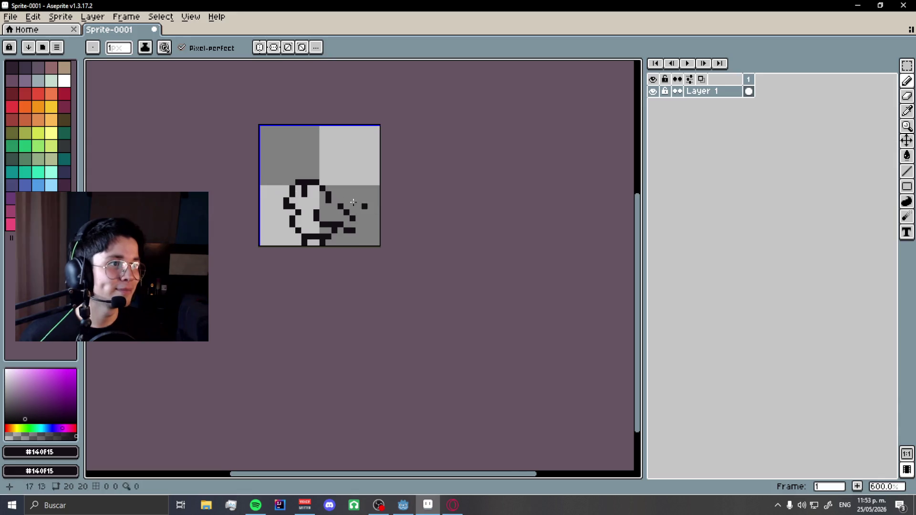
scroll(376, 208, "up", 5)
scroll(348, 276, "down", 2)
scroll(459, 276, "up", 2)
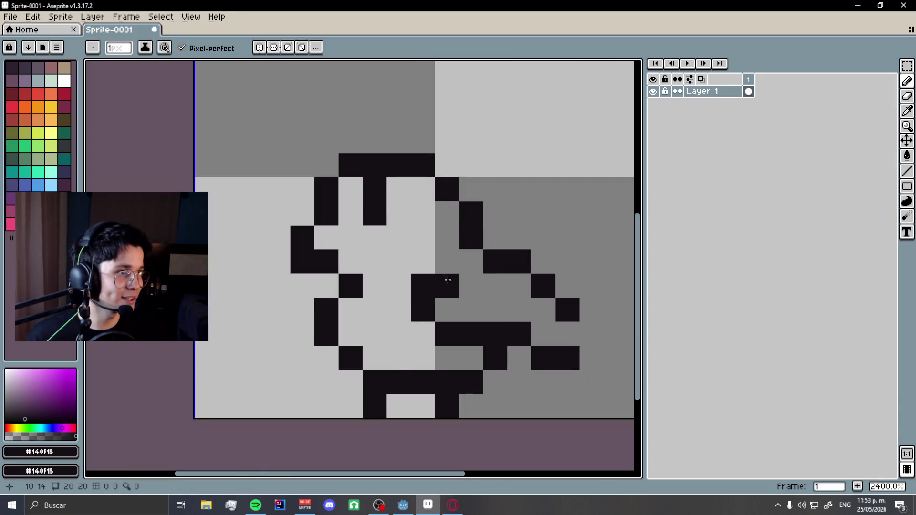
scroll(460, 277, "down", 1)
left_click(540, 316)
scroll(501, 310, "down", 1)
scroll(477, 311, "up", 1)
scroll(454, 310, "down", 4)
scroll(473, 309, "up", 5)
scroll(473, 308, "down", 6)
scroll(467, 353, "down", 1)
scroll(466, 350, "up", 3)
scroll(427, 341, "down", 5)
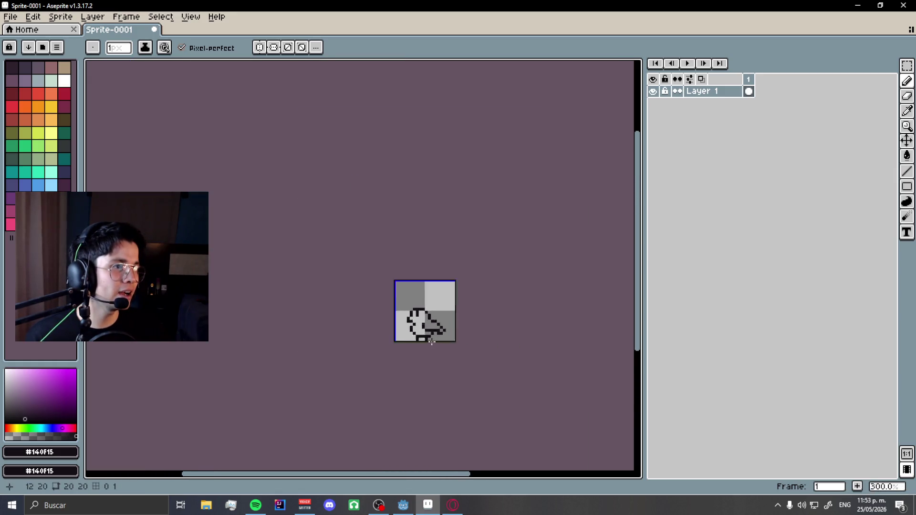
scroll(430, 338, "up", 7)
scroll(432, 315, "down", 3)
scroll(464, 303, "up", 3)
Close the bird's right edge with a short dark stroke, undoing a stray stroke.
key("e")
left_click_drag(476, 291, 476, 304)
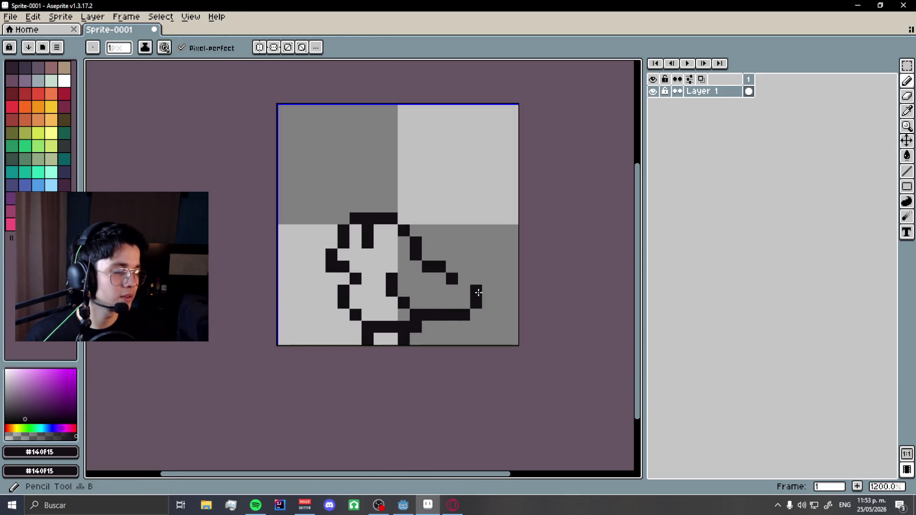
left_click(465, 279)
scroll(470, 301, "down", 4)
scroll(472, 310, "up", 2)
key("ctrl+z")
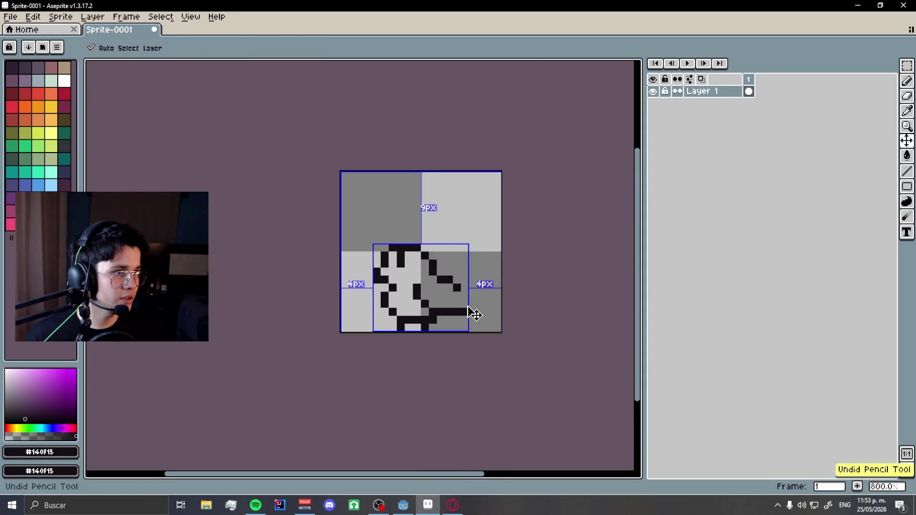
scroll(471, 311, "up", 3)
left_click_drag(462, 303, 460, 284)
scroll(473, 318, "down", 4)
scroll(472, 318, "down", 2)
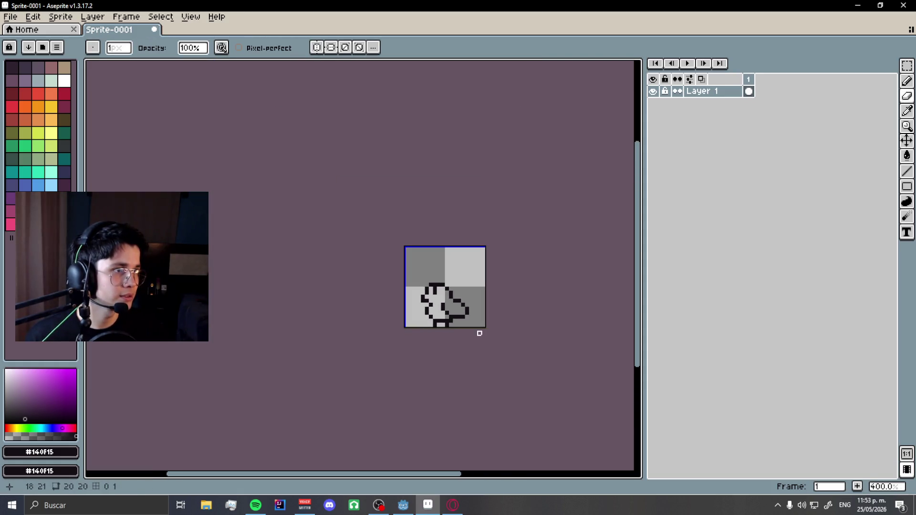
scroll(471, 326, "up", 5)
key("b")
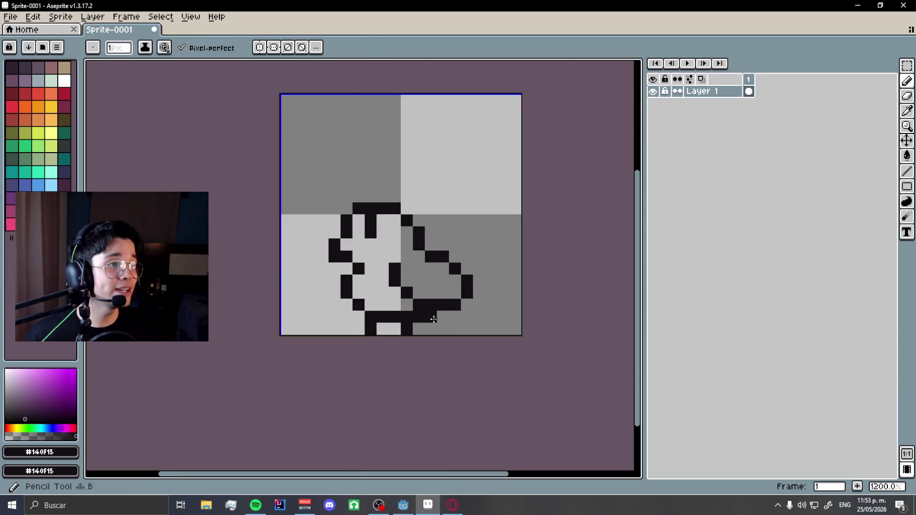
key("e")
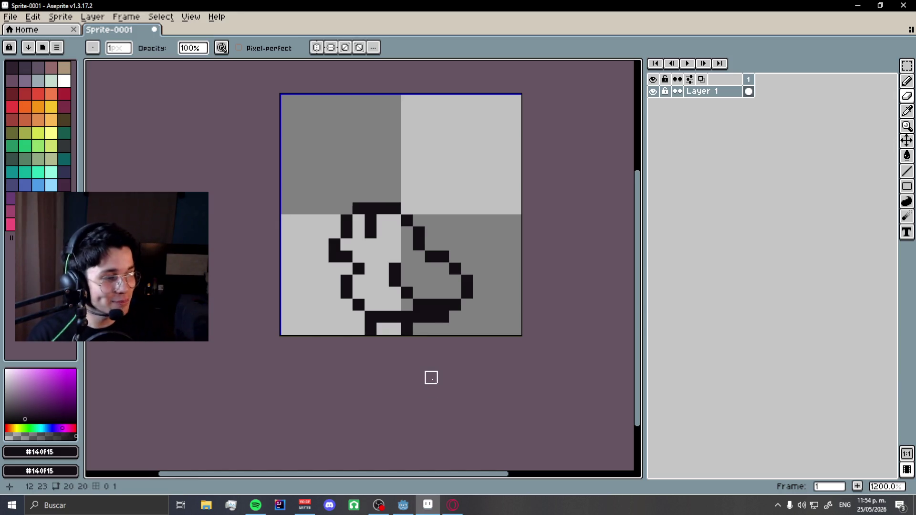
key("b")
Add a black eye pixel to the bird.
scroll(354, 265, "up", 2)
left_click(375, 297)
scroll(376, 297, "down", 2)
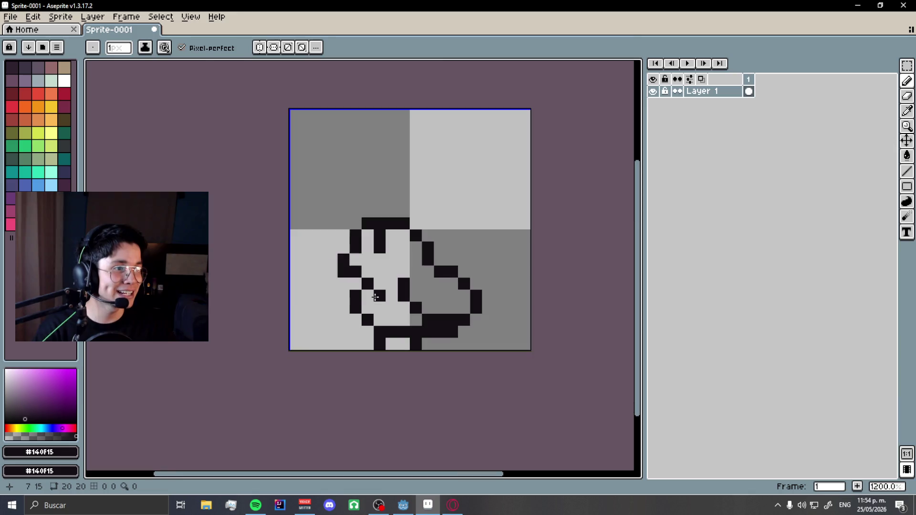
scroll(379, 270, "up", 1)
Select the 10x6 head area and move it down one pixel.
left_click(907, 65)
mouse_move(291, 186)
left_mouse_down()
mouse_move(443, 286)
mouse_move(441, 275)
left_mouse_up()
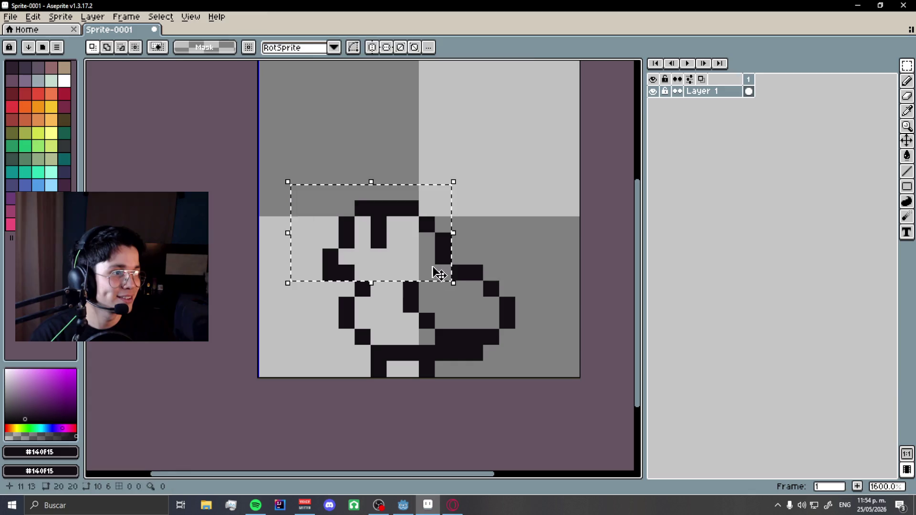
key("Down")
key("ctrl+d")
scroll(399, 317, "down", 4)
scroll(399, 317, "up", 2)
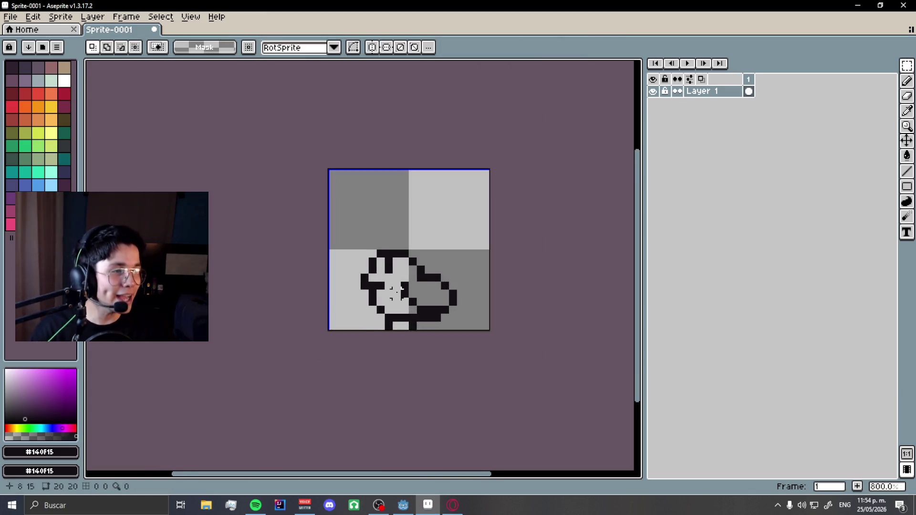
scroll(393, 320, "down", 3)
scroll(396, 315, "up", 10)
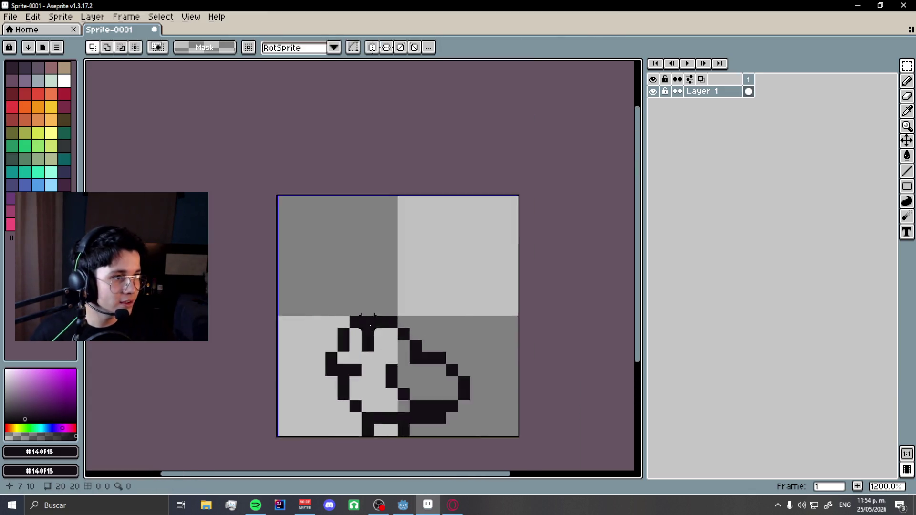
Touch up the head outline, adding a black pixel and erasing two dark ones.
key("b")
left_click(401, 400)
key("e")
left_click_drag(358, 358, 358, 405)
scroll(376, 305, "down", 8)
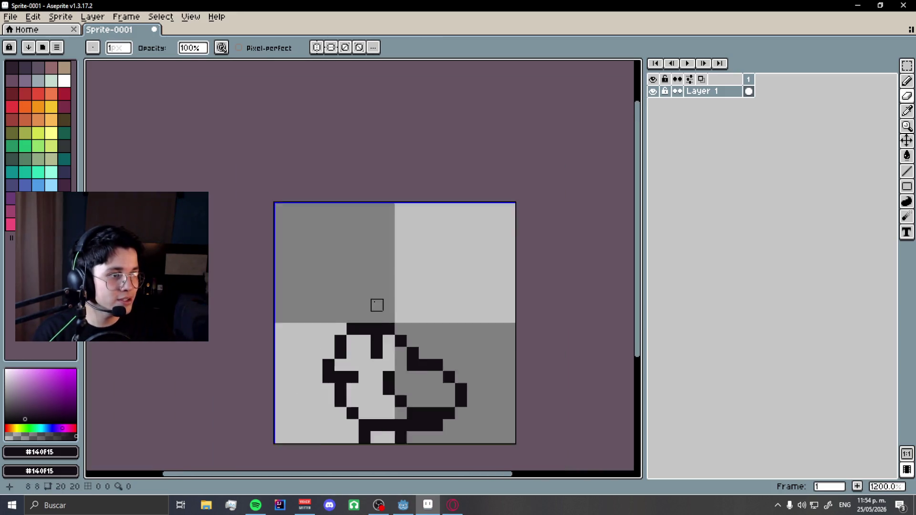
scroll(371, 372, "up", 8)
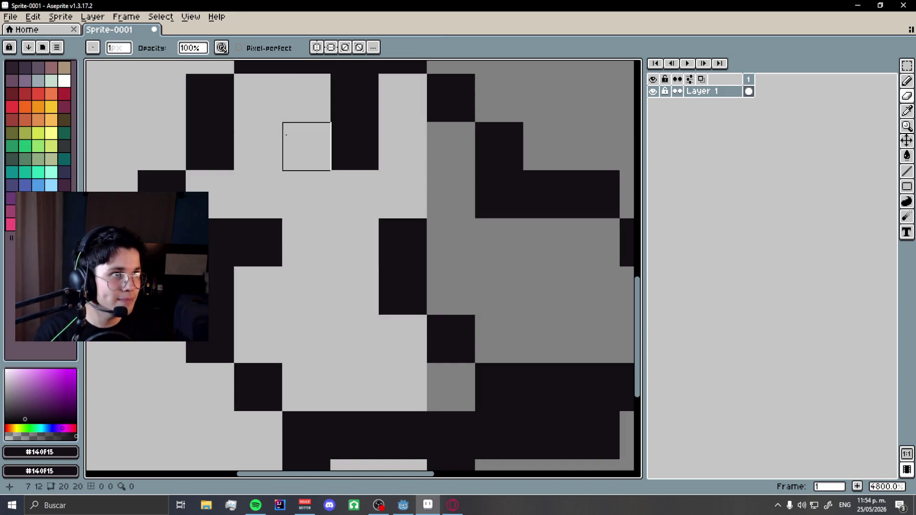
scroll(380, 301, "down", 4)
scroll(380, 301, "down", 5)
scroll(379, 325, "up", 10)
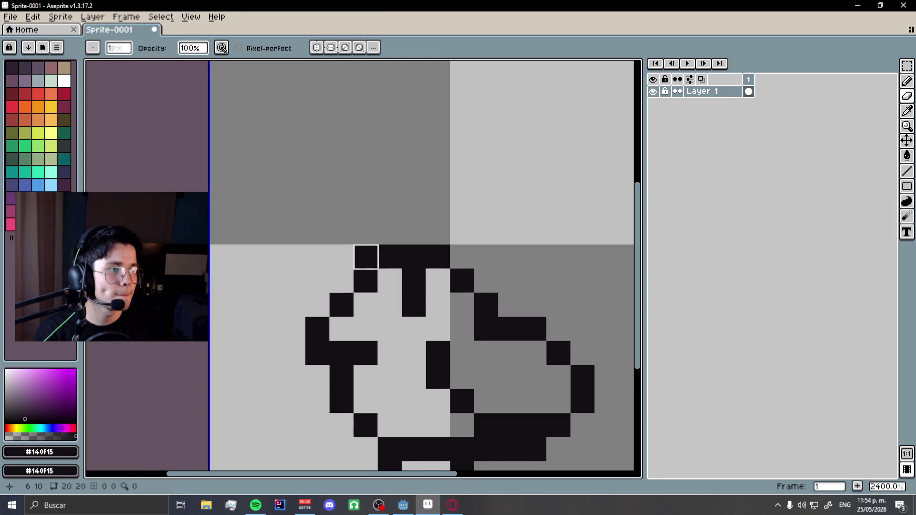
scroll(379, 344, "down", 10)
key("ctrl+z")
key("ctrl+y")
scroll(382, 296, "up", 3)
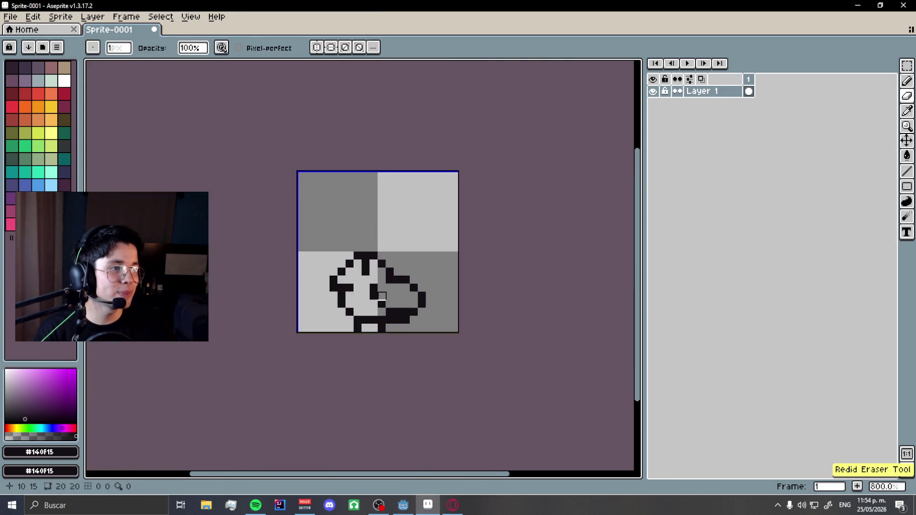
key("ctrl+z")
scroll(444, 296, "down", 4)
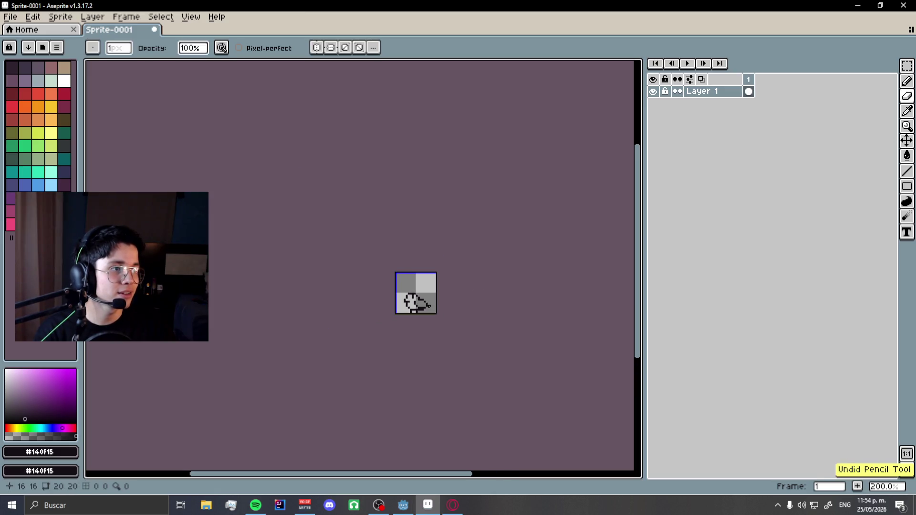
scroll(413, 299, "up", 2)
scroll(412, 300, "up", 8)
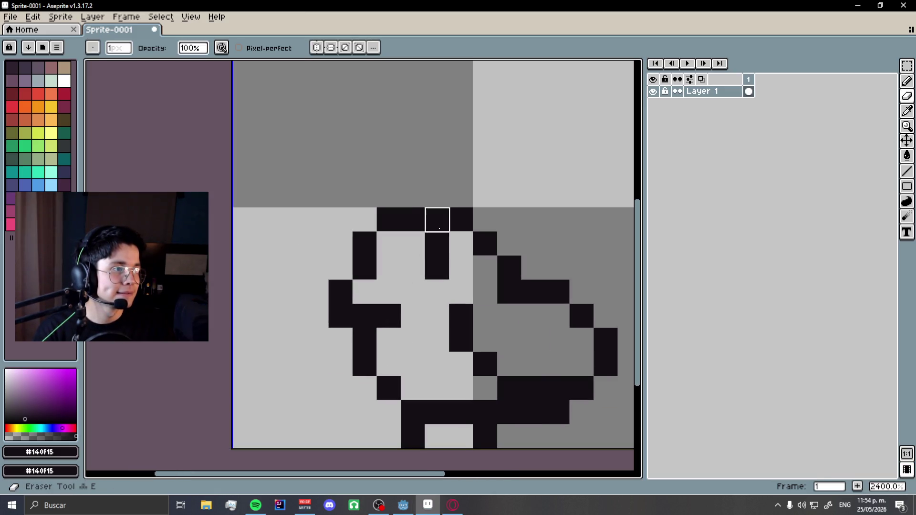
Draw a two-pixel black cap on top of the head to round its outline.
key("b")
left_click_drag(418, 199, 413, 219)
scroll(393, 287, "down", 8)
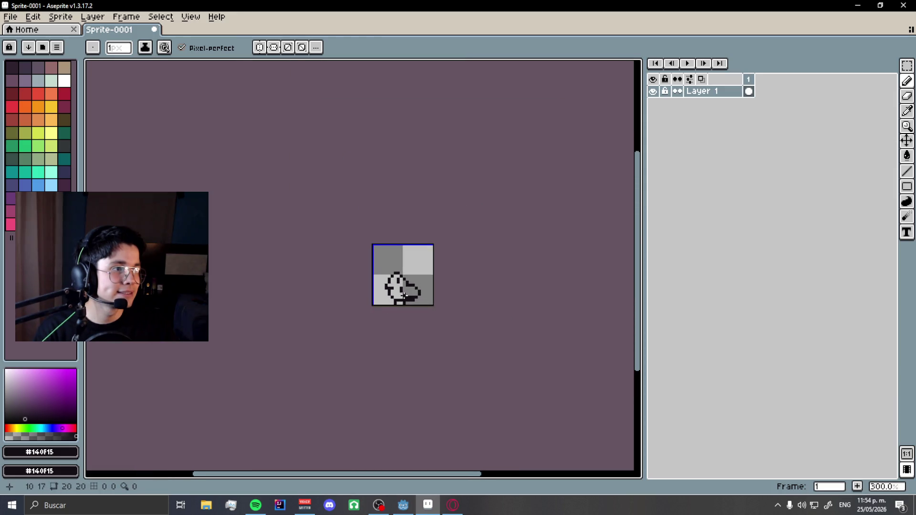
scroll(404, 297, "up", 6)
key("ctrl+z")
key("ctrl+z")
key("ctrl+y")
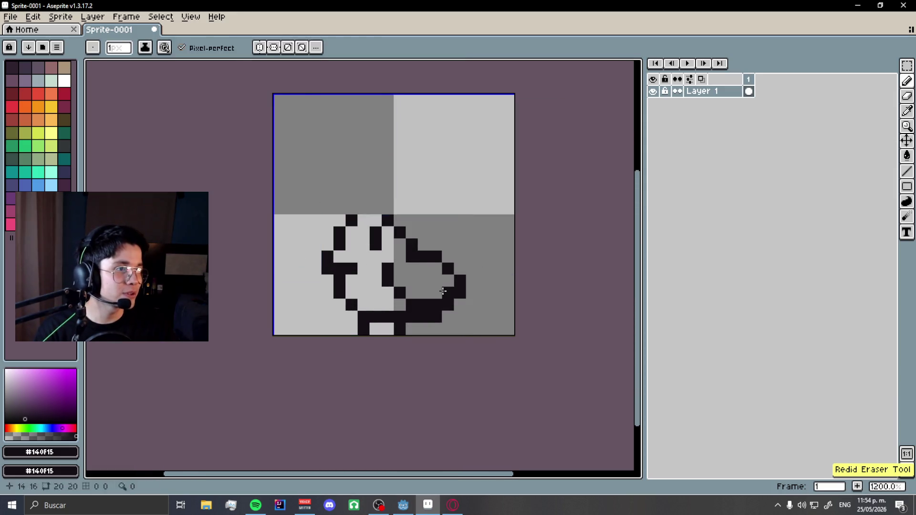
key("m")
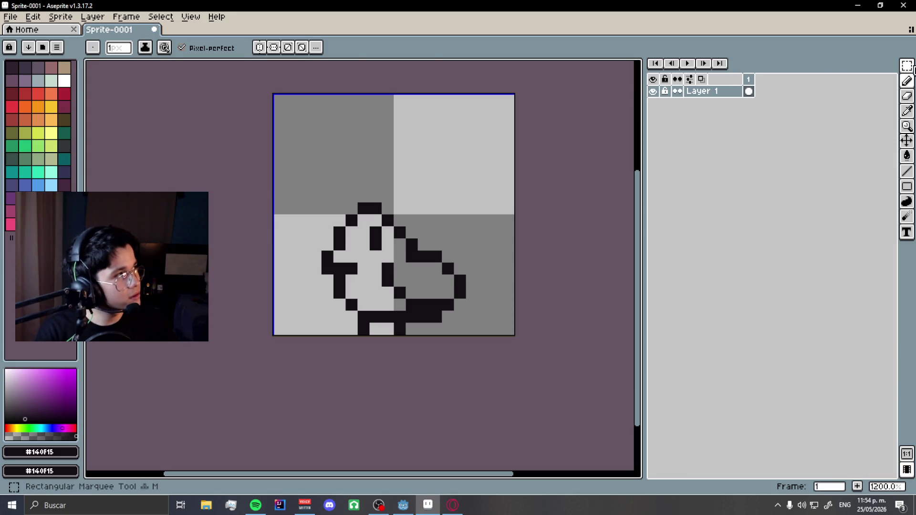
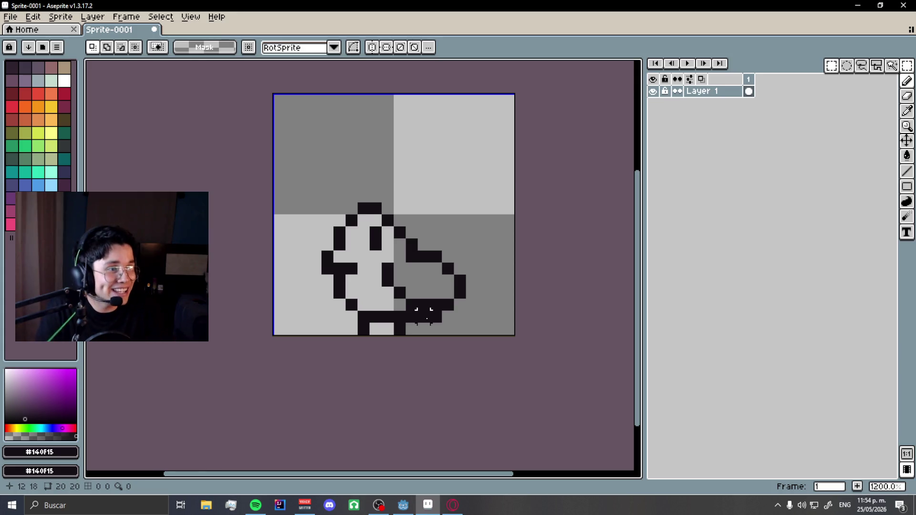
Select the bird's lower-right tail section, nudge it one pixel left, and deselect.
left_click_drag(435, 315, 496, 203)
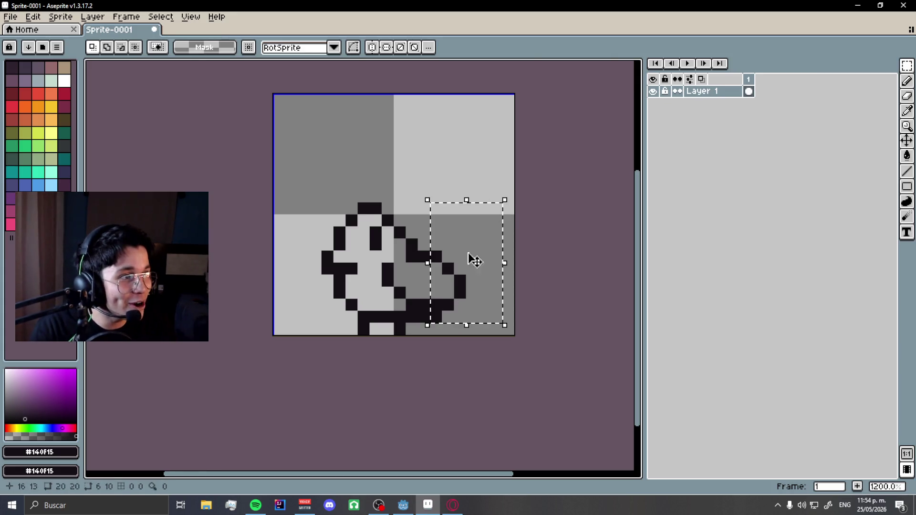
left_click_drag(474, 252, 452, 266)
left_click(605, 245)
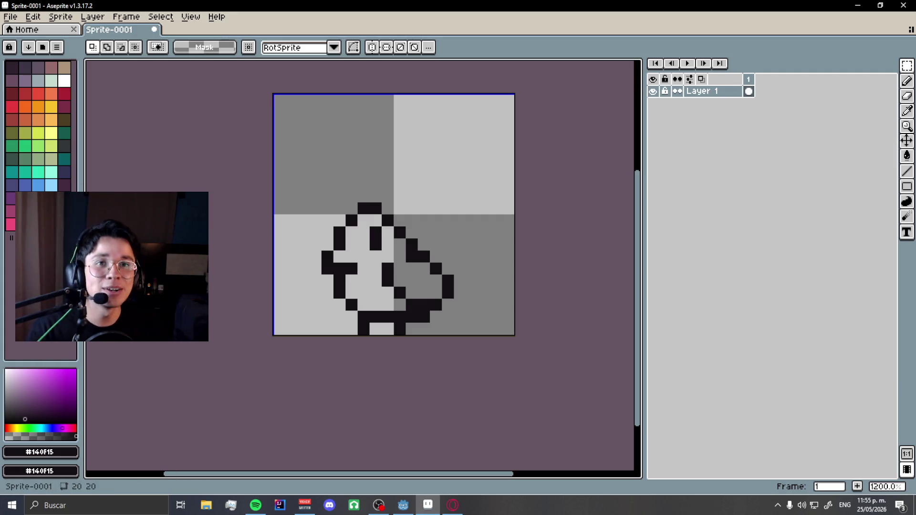
Check OBS Studio, return to Aseprite with the Pencil tool, and open the File menu.
key("alt+Tab")
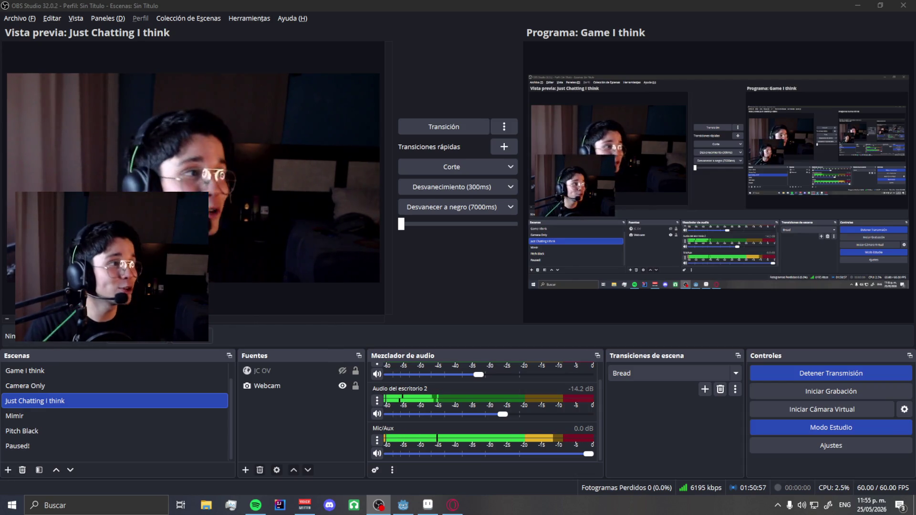
key("alt+Tab")
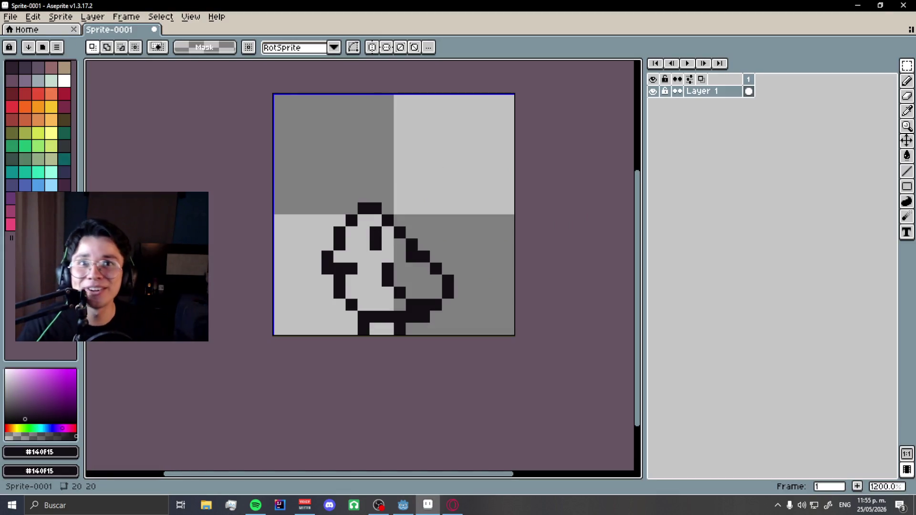
scroll(420, 205, "up", 2)
key("b")
scroll(431, 320, "down", 6)
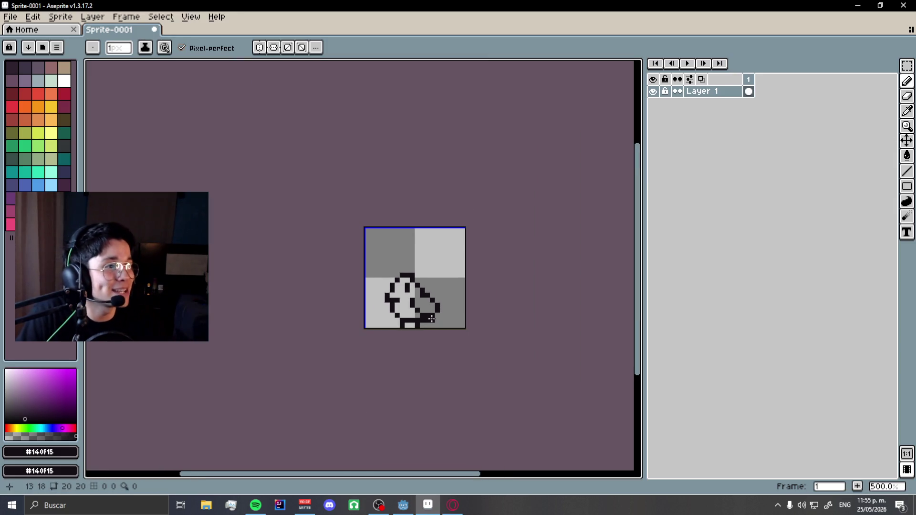
scroll(432, 319, "up", 4)
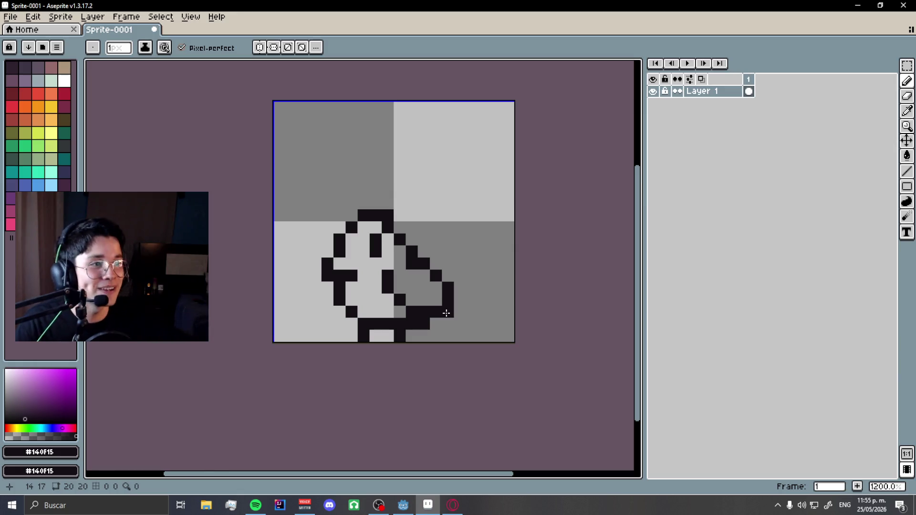
scroll(346, 257, "up", 1)
left_click(11, 16)
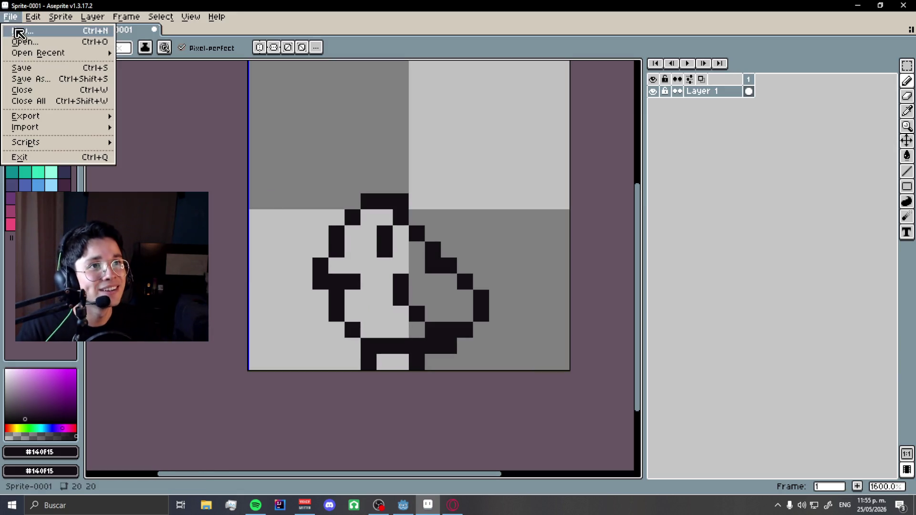
Reopen the recent generic.png tile sheet and sample the light blue #a7afcc.
mouse_move(29, 51)
left_click(198, 80)
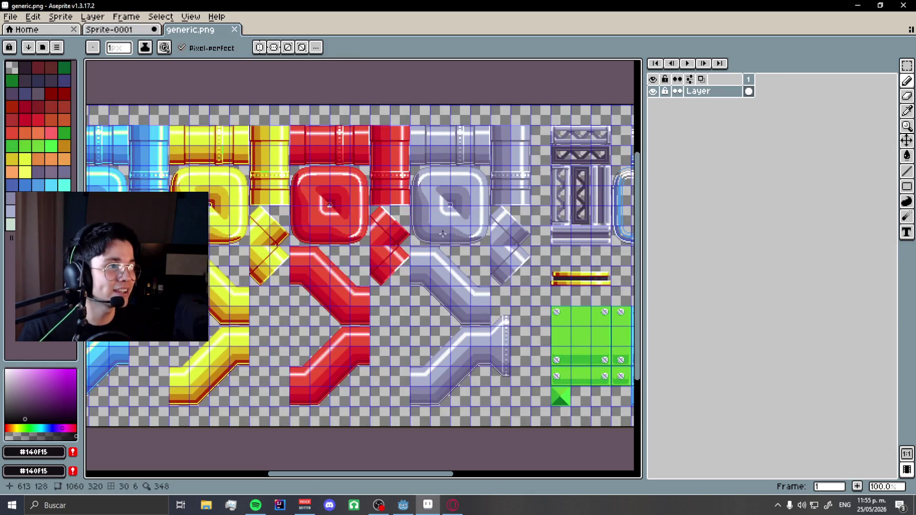
scroll(356, 220, "up", 5)
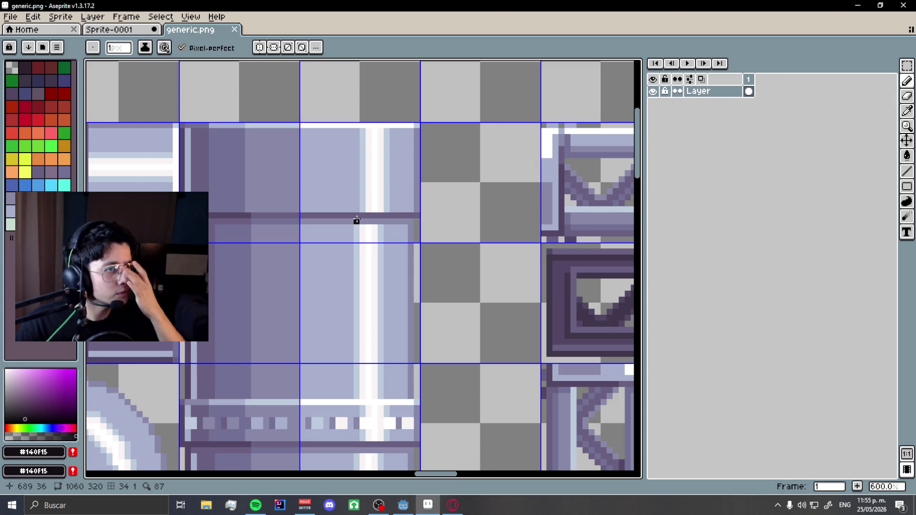
left_click(339, 147, "alt")
Paint Bucket the bird's body in #a7afcc on Sprite-0001.
left_click(109, 29)
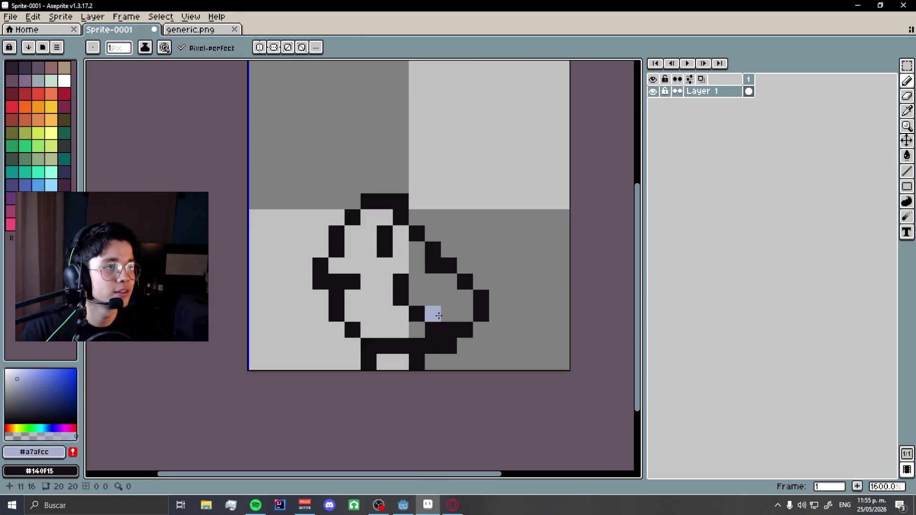
key("g")
left_click(377, 286)
key("alt+Tab")
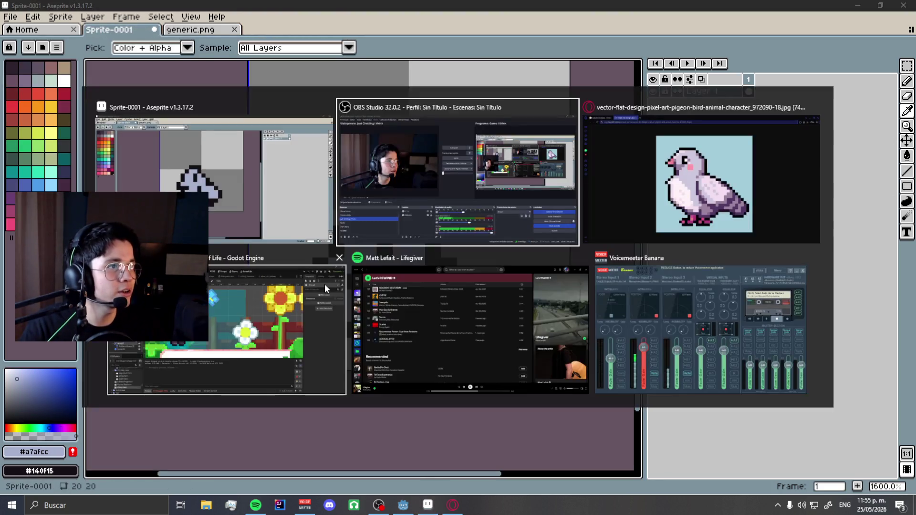
key("alt+Tab")
Search Google for 'pidgeon' and show the Images results.
left_click(224, 27)
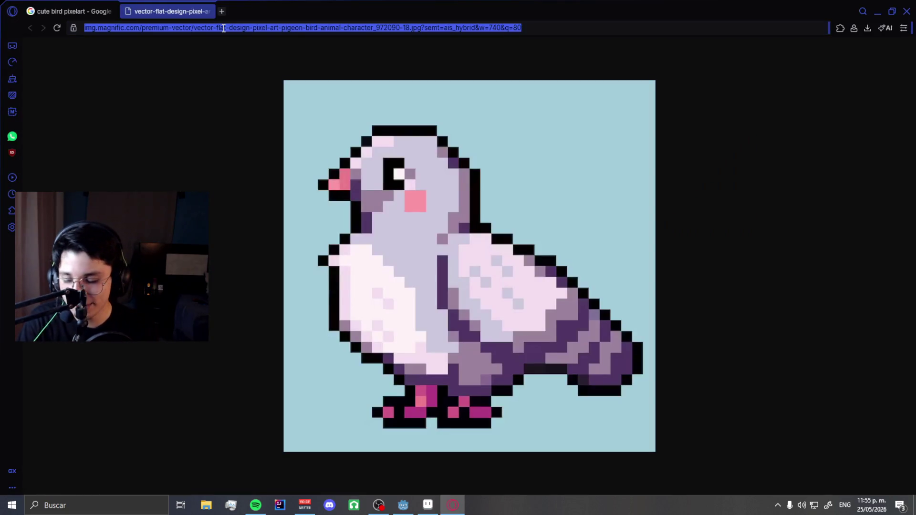
type("pidgeon")
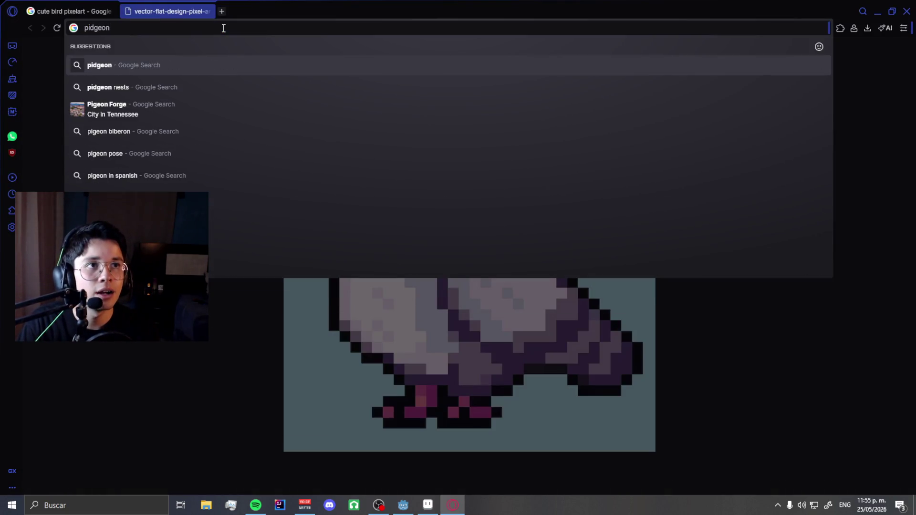
key("Return")
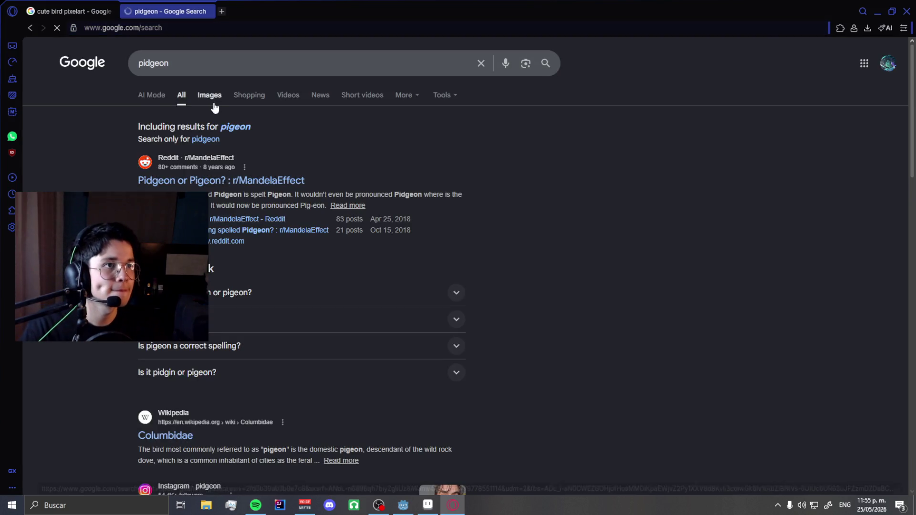
left_click(212, 102)
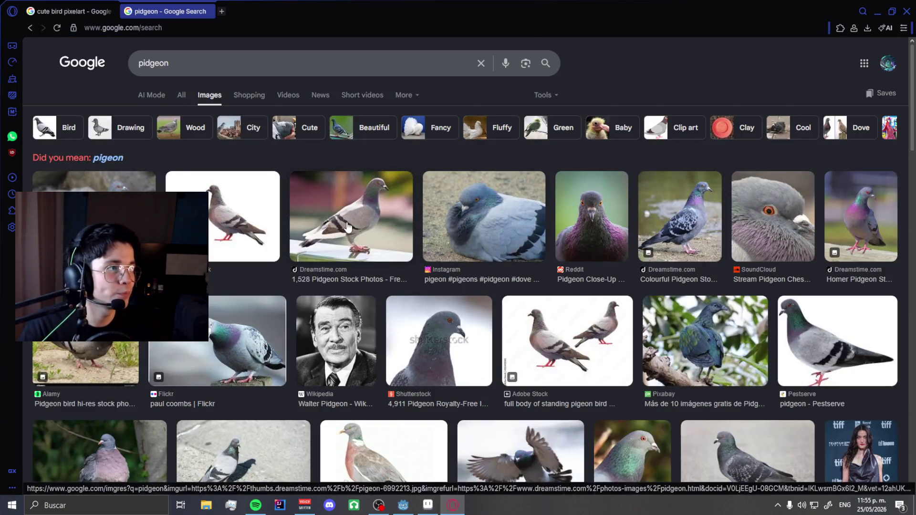
Open a previewed pigeon photo in a new tab and compare it with the sprite.
left_click(348, 227)
right_click(692, 286)
left_click(725, 260)
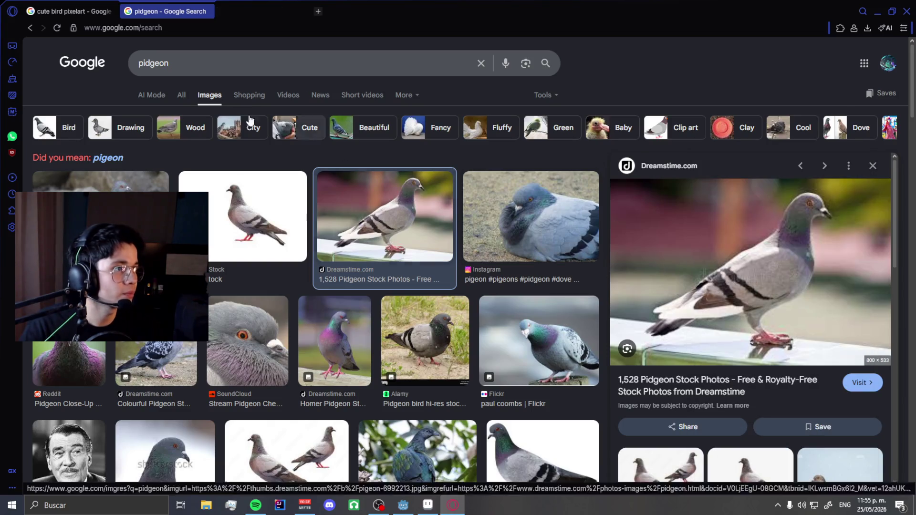
left_click(263, 11)
scroll(487, 228, "up", 2)
scroll(487, 228, "down", 1)
key("alt+Tab")
scroll(392, 301, "up", 1)
scroll(392, 302, "down", 3)
scroll(392, 301, "up", 3)
key("alt+Tab")
key("alt+Tab")
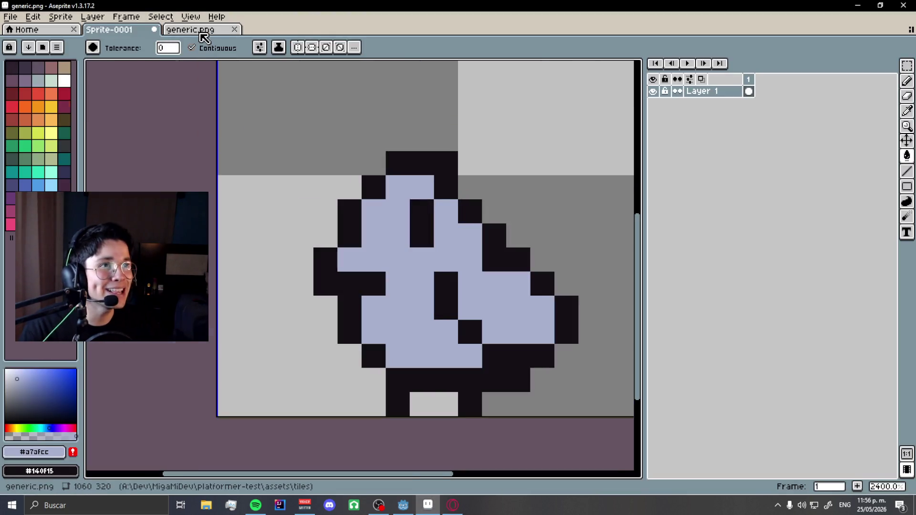
Switch to the generic.png tile sheet and zoom around its tiles.
left_click(212, 30)
scroll(365, 224, "down", 3)
scroll(365, 224, "down", 5)
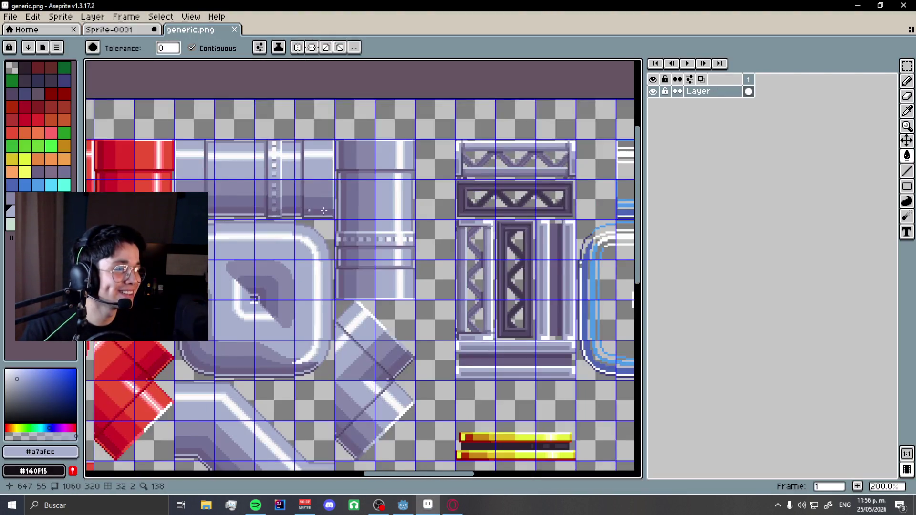
scroll(448, 228, "up", 8)
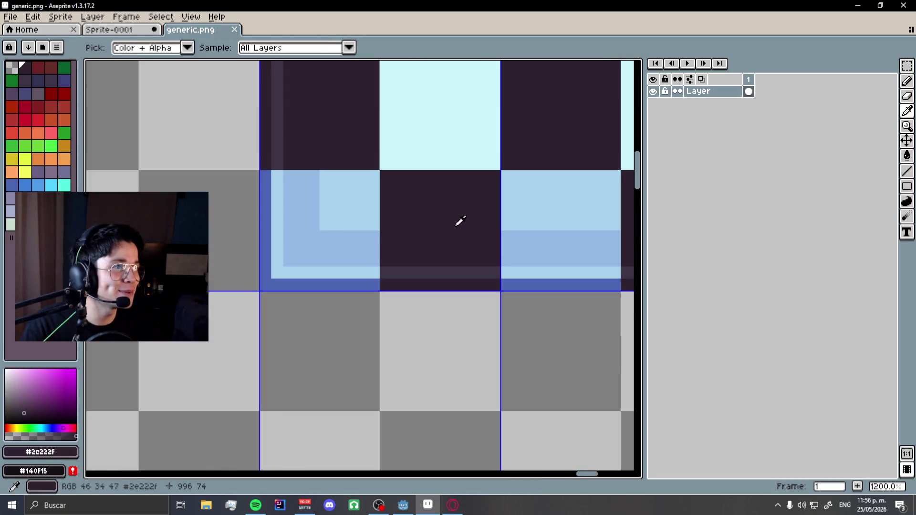
Try filling the bird's body with the dark sampled colour, then undo it.
left_click(119, 29)
scroll(340, 208, "up", 2)
left_click(367, 256)
key("ctrl+z")
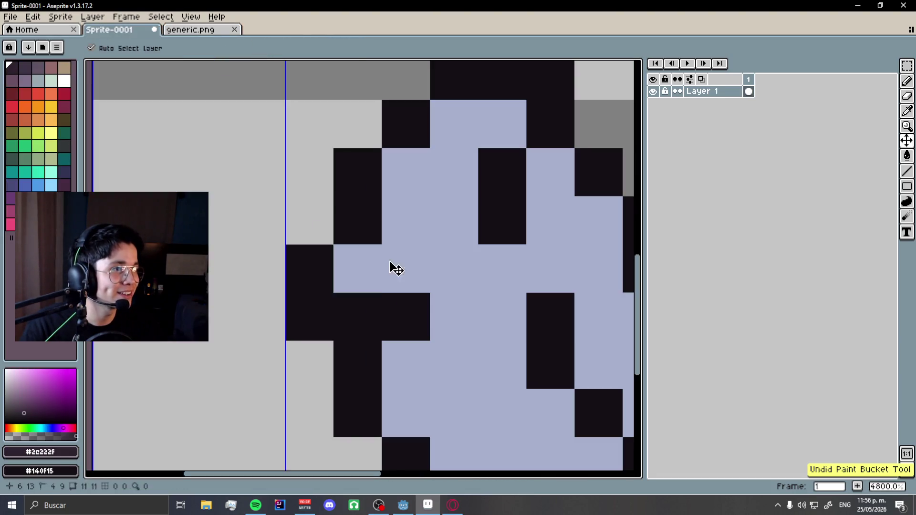
scroll(370, 262, "down", 3)
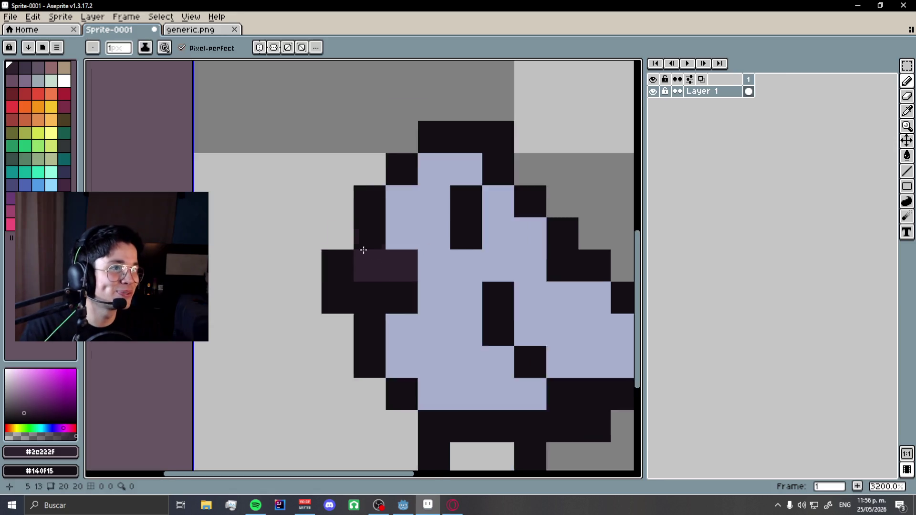
Check the pigeon photo and paint a white highlight pixel in the bird's eye.
key("alt+Tab")
key("alt+Tab")
scroll(221, 119, "down", 1)
key("alt+Tab")
key("alt+Tab")
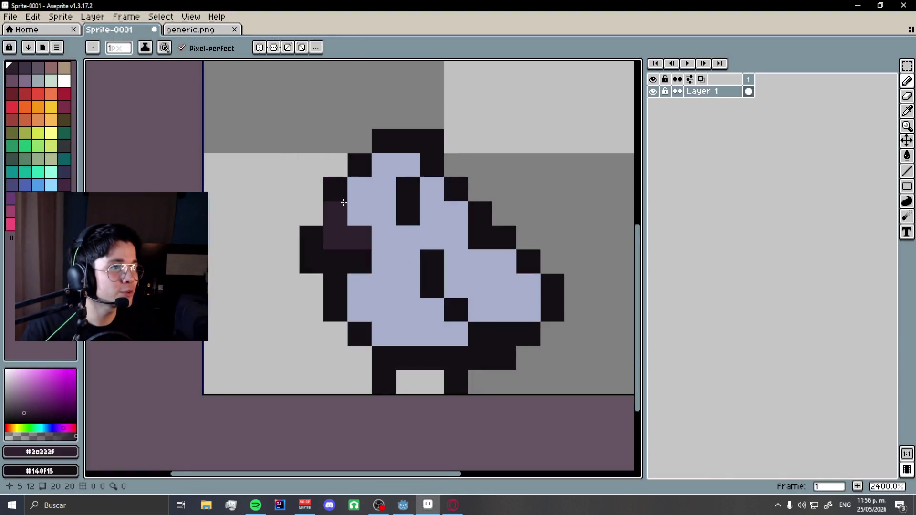
scroll(348, 199, "up", 1)
left_click(64, 82)
left_click(362, 214)
scroll(361, 214, "down", 3)
scroll(362, 215, "up", 1)
key("alt+Tab")
key("alt+Tab")
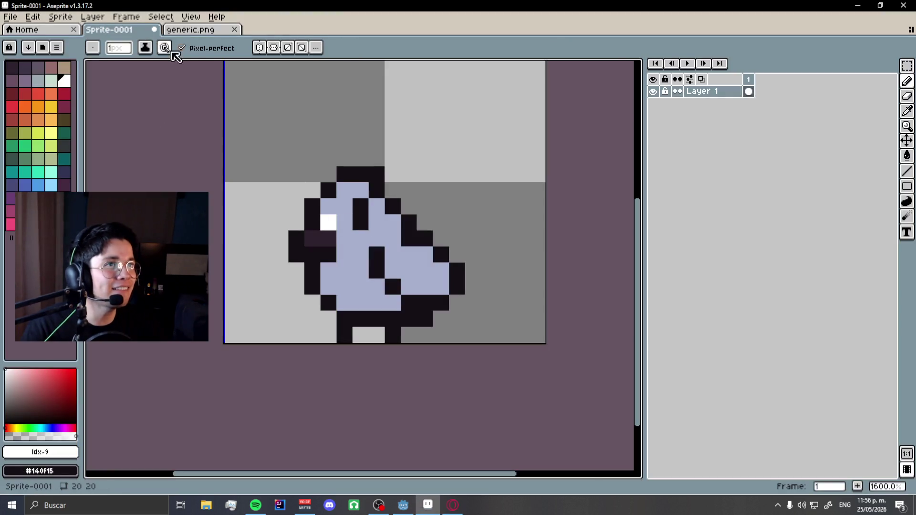
Sample the purple-grey #727094 from the generic.png tiles with the eyedropper.
left_click(190, 30)
scroll(489, 225, "down", 4)
scroll(525, 196, "up", 2)
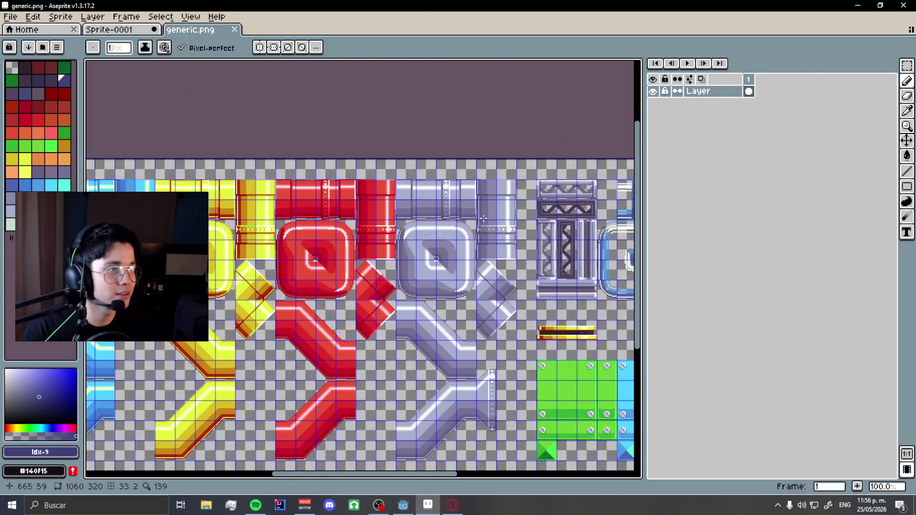
scroll(525, 196, "up", 3)
key("i")
left_click(186, 161, "alt")
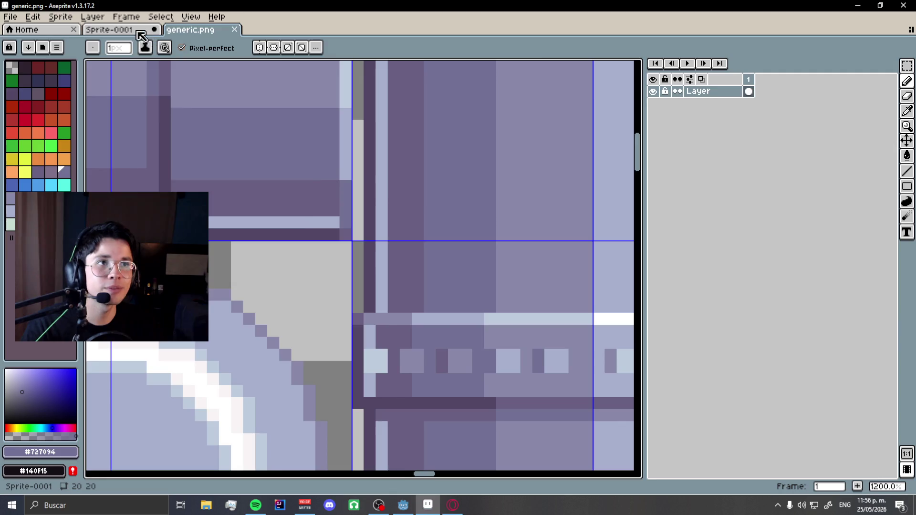
Shade the bird's upper body and head with #727094 pixels.
key("ctrl+Tab")
left_click(393, 222)
scroll(366, 251, "up", 2)
mouse_move(309, 232)
left_mouse_down()
mouse_move(371, 200)
mouse_move(371, 169)
left_mouse_up()
mouse_move(306, 200)
left_mouse_down()
mouse_move(306, 138)
mouse_move(338, 138)
left_mouse_up()
scroll(358, 236, "down", 5)
scroll(361, 241, "up", 4)
left_click_drag(313, 242, 367, 205)
scroll(367, 204, "down", 8)
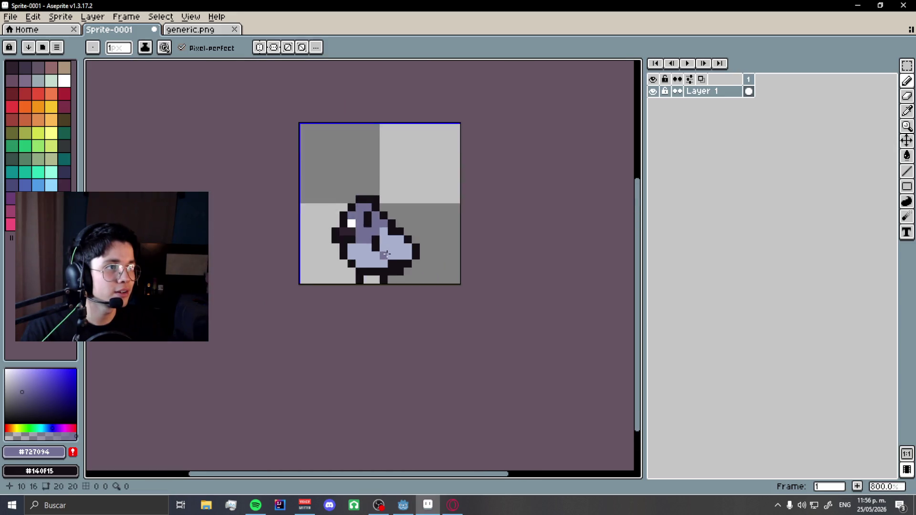
Compare the sprite with the pigeon photo, then pan around the generic.png tileset.
key("alt+Tab")
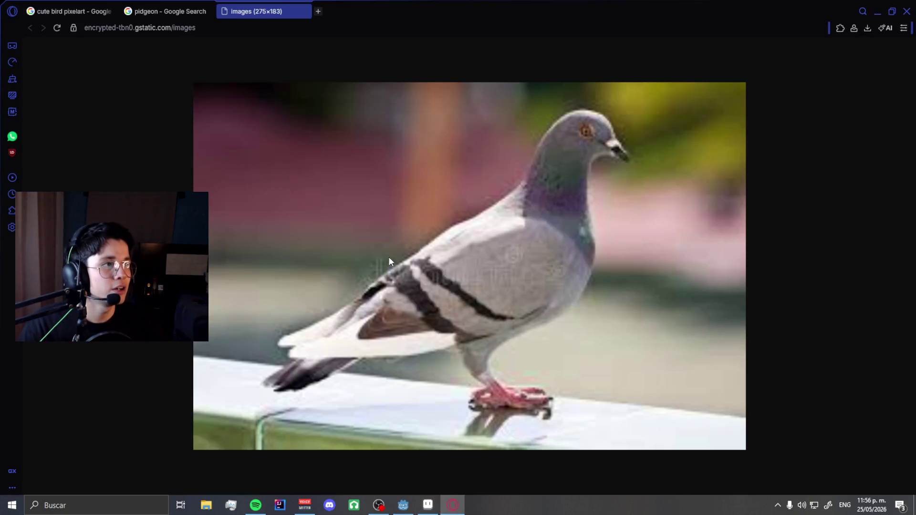
key("alt+Tab")
scroll(348, 252, "up", 2)
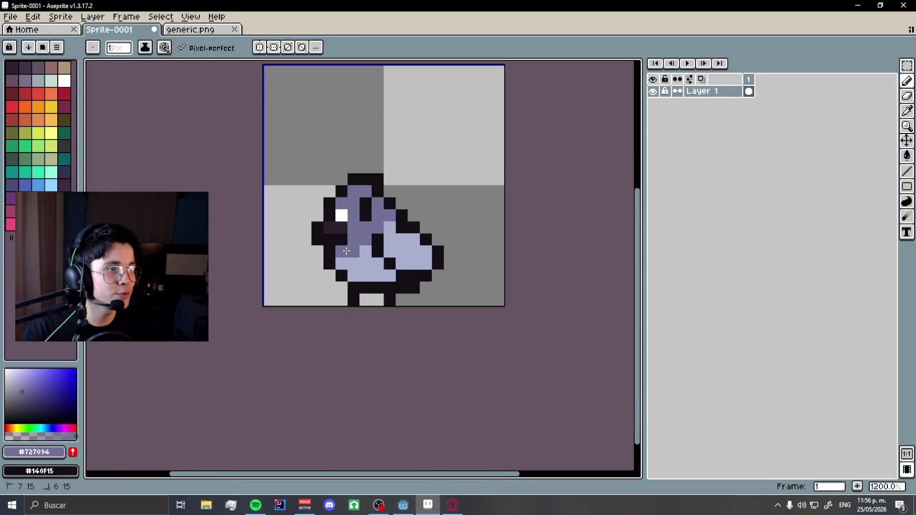
scroll(399, 233, "down", 3)
scroll(399, 232, "up", 3)
key("alt+Tab")
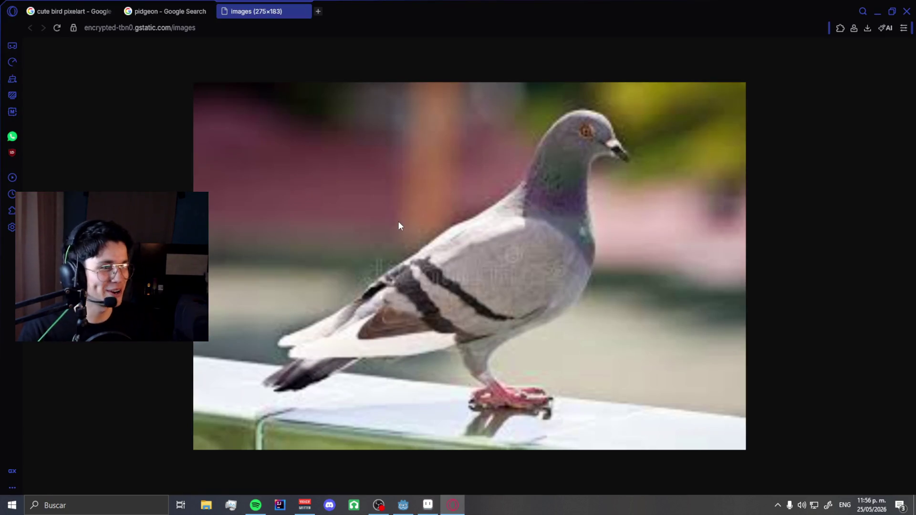
key("alt+Tab")
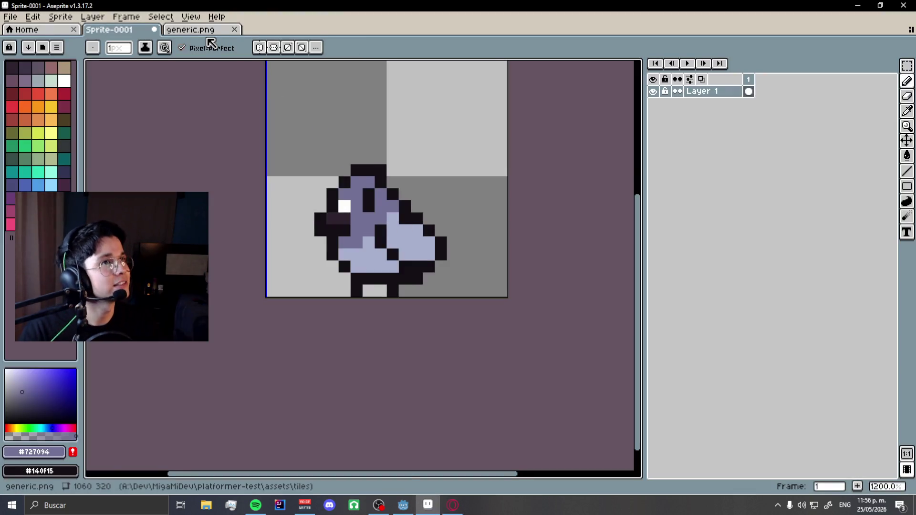
left_click(209, 32)
scroll(421, 290, "down", 5)
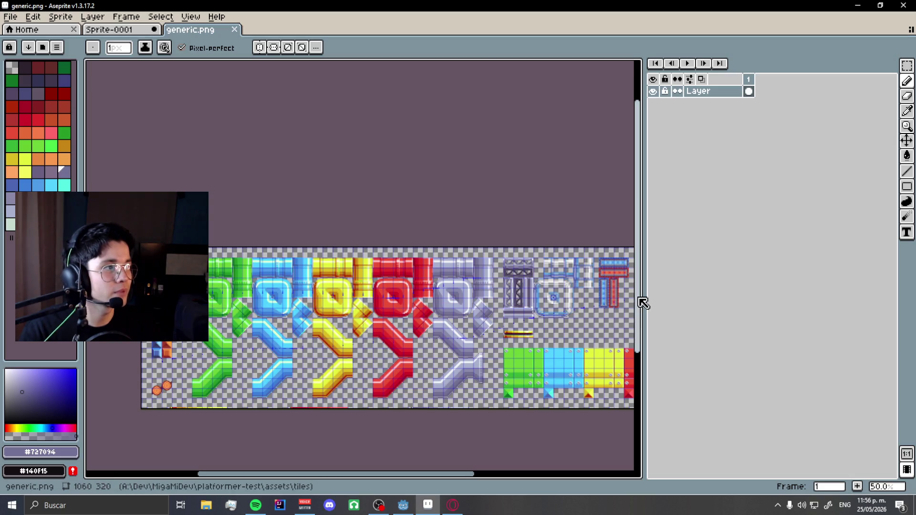
left_click_drag(641, 301, 531, 280)
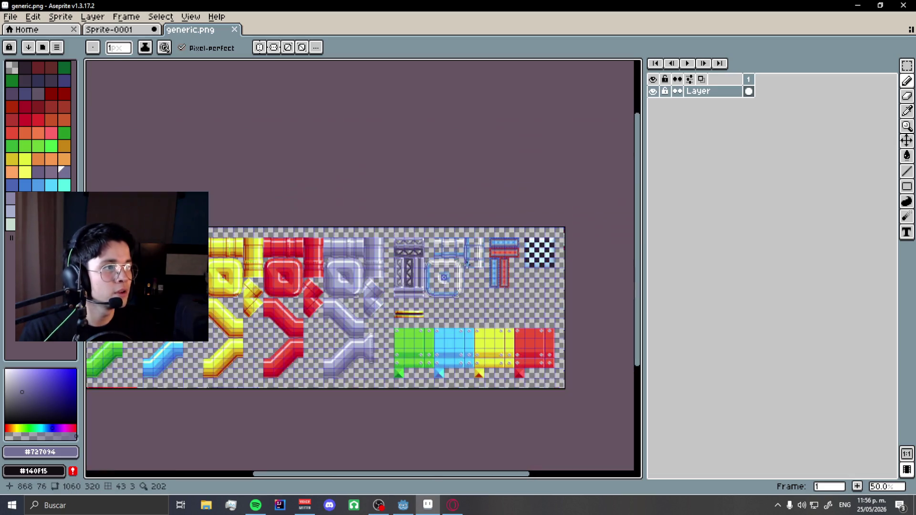
Start File > Open and browse the tiles folder, checking the generic subfolder.
left_click(11, 17)
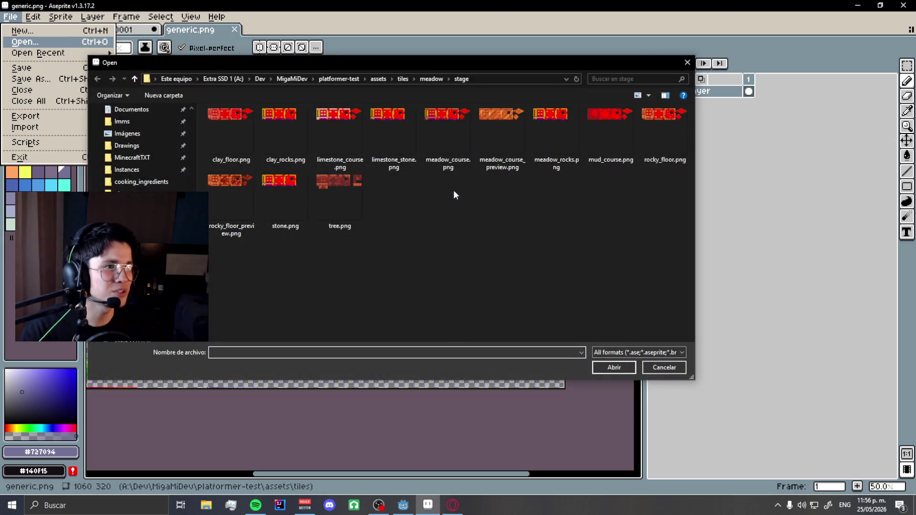
left_click(424, 79)
left_click(403, 79)
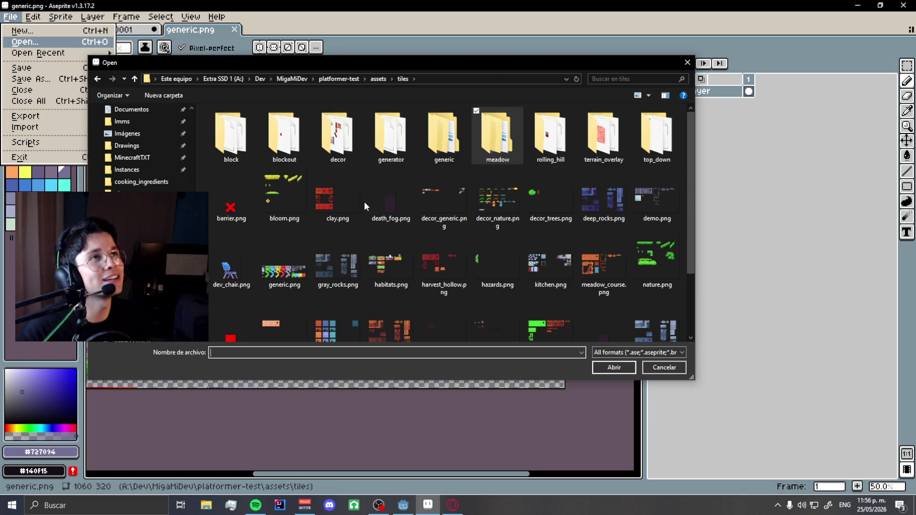
scroll(482, 220, "down", 2)
scroll(484, 220, "up", 2)
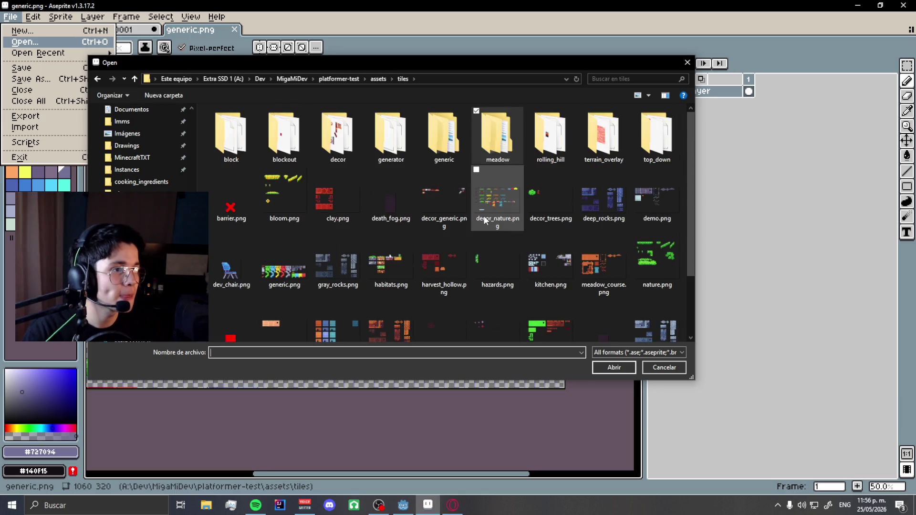
double_click(430, 152)
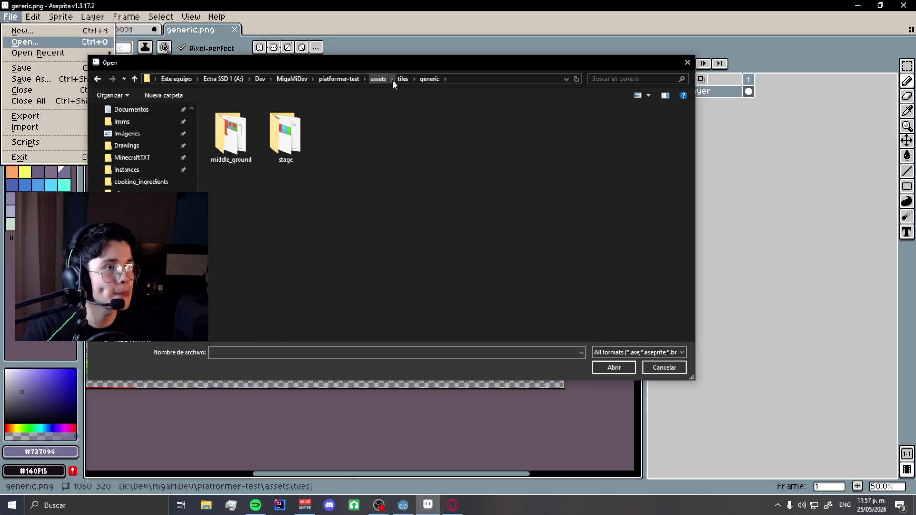
left_click(412, 79)
left_click(405, 79)
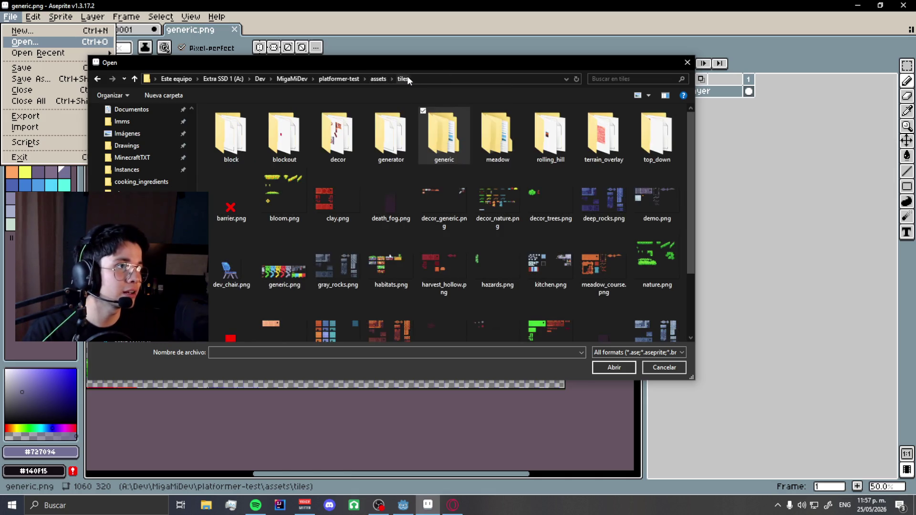
scroll(551, 198, "down", 1)
scroll(546, 187, "up", 1)
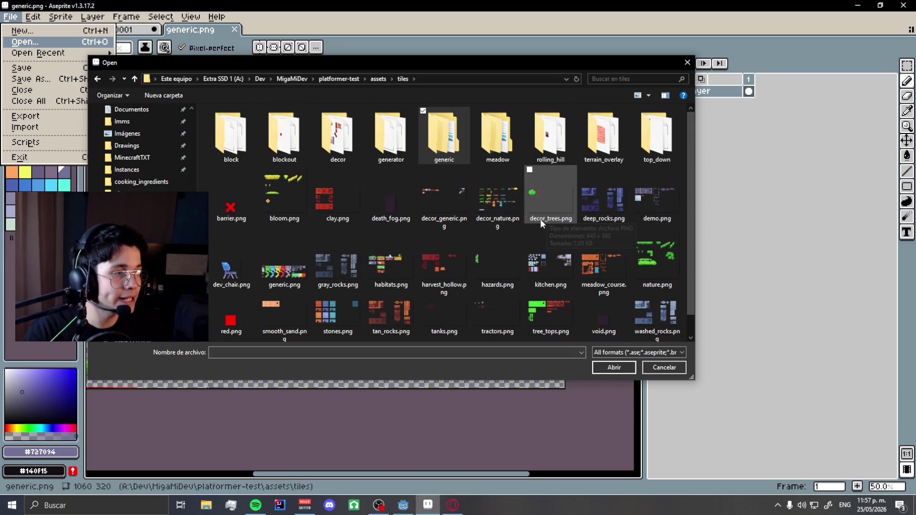
Check the generator, block and top_down folders, then open terrain_overlay/clay_smooth.png.
double_click(390, 143)
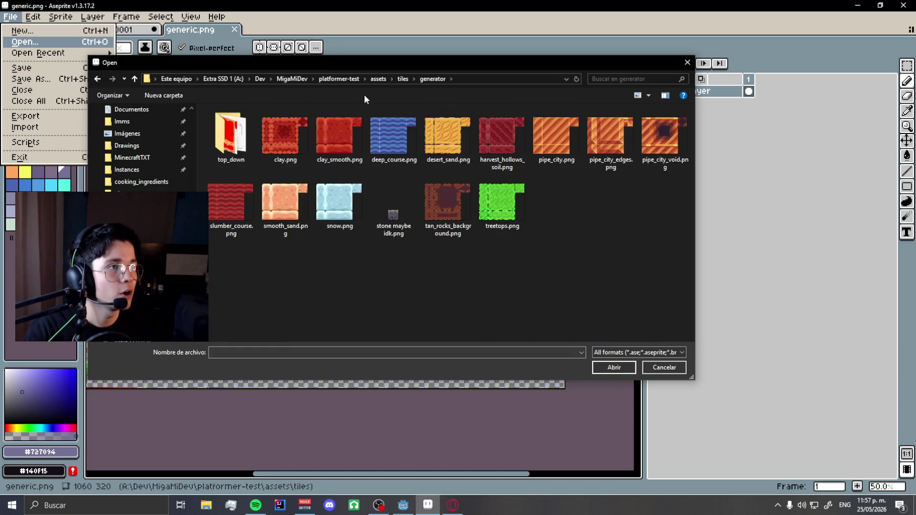
left_click(402, 79)
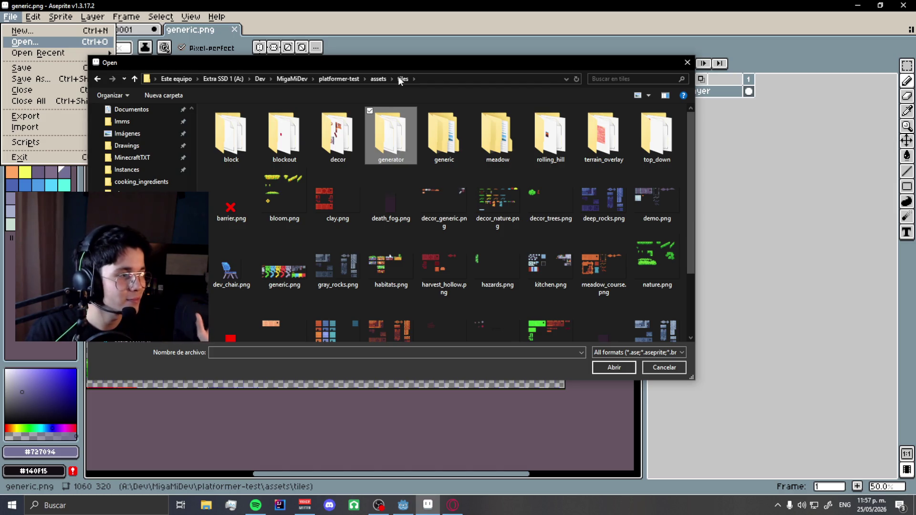
double_click(231, 136)
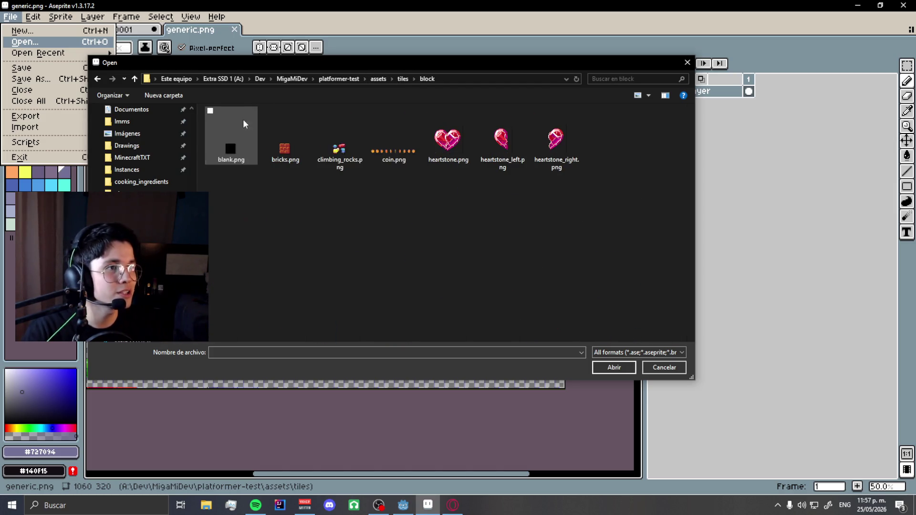
left_click(399, 79)
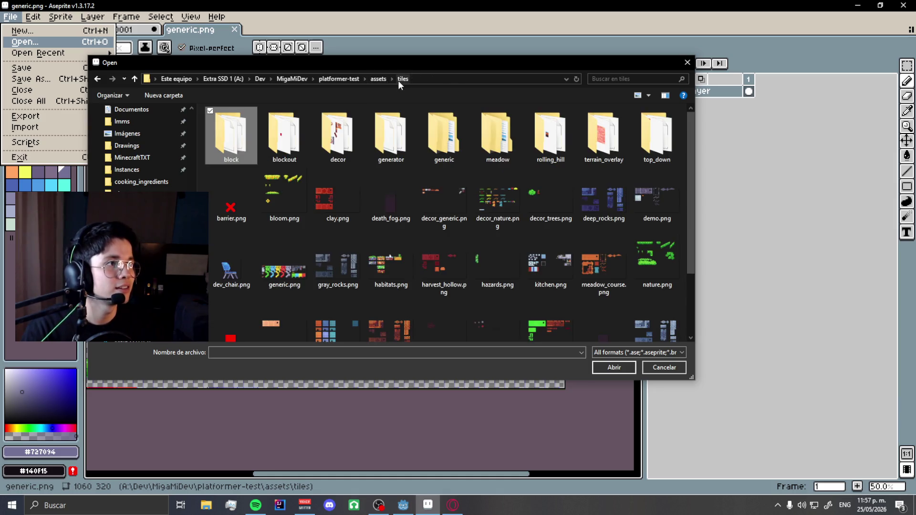
double_click(658, 136)
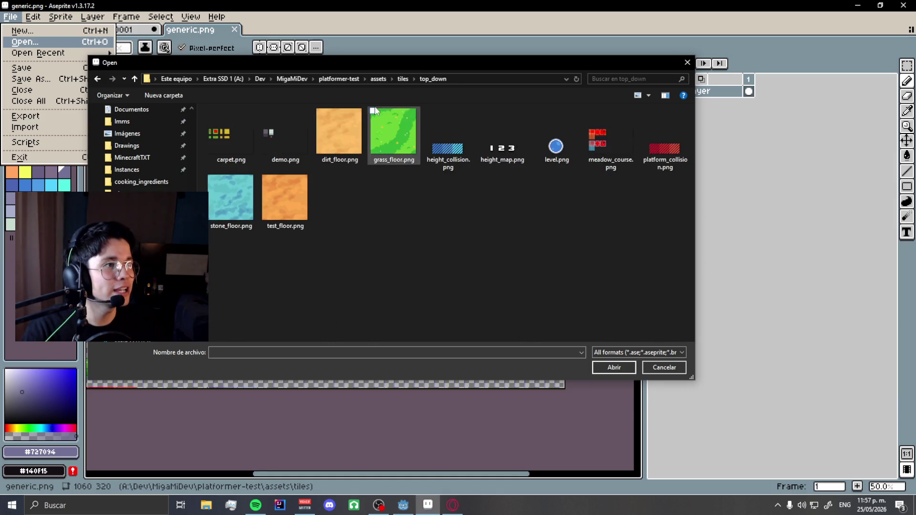
left_click(413, 78)
left_click(406, 79)
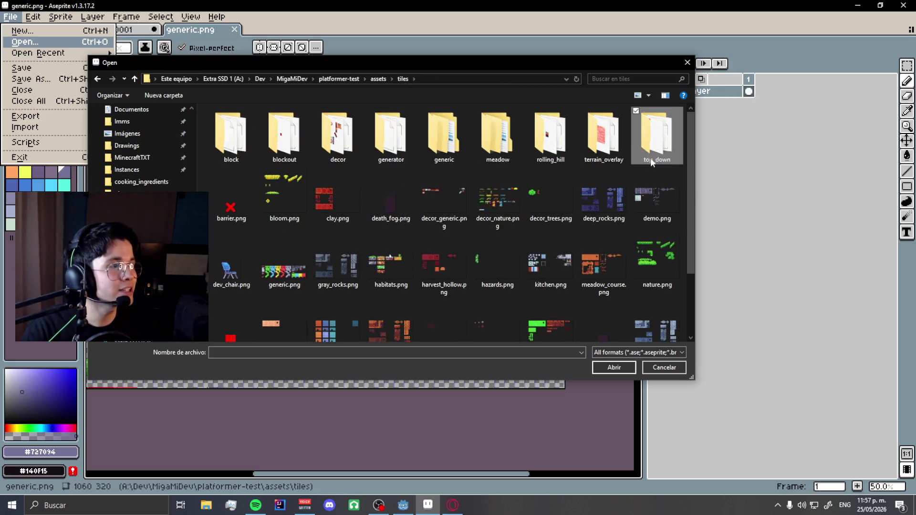
double_click(592, 138)
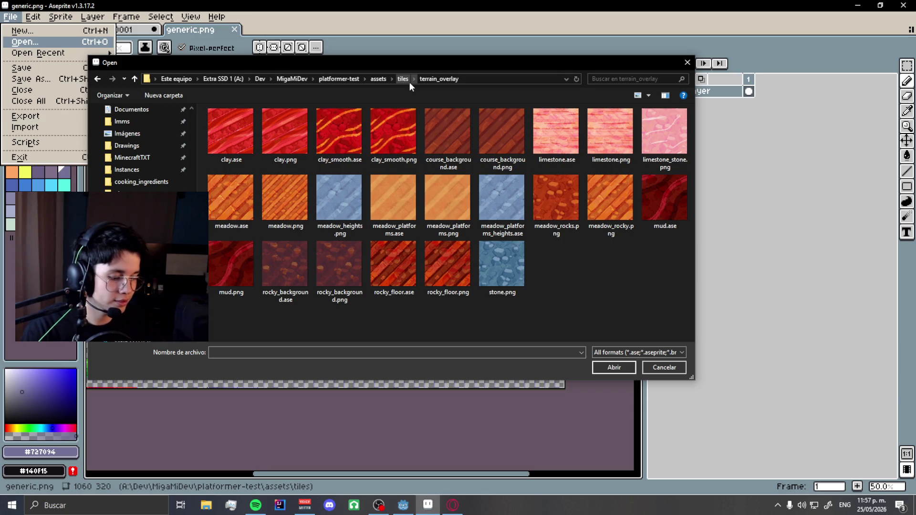
double_click(387, 136)
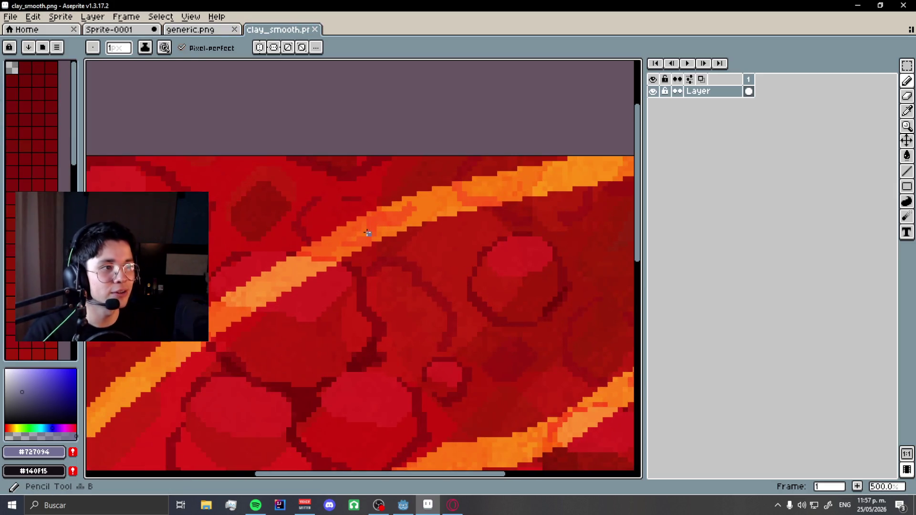
Pick the orange from the clay texture and look over the generic.png tileset.
left_click(370, 219, "alt")
left_click(213, 29)
scroll(404, 257, "up", 2)
scroll(430, 244, "down", 3)
scroll(443, 236, "down", 1)
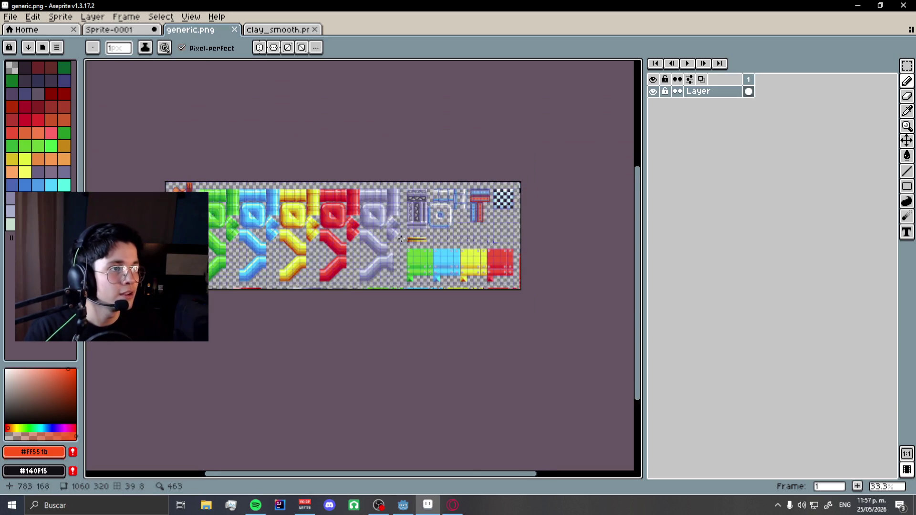
scroll(443, 236, "up", 4)
Start File > Open and browse the rolling_hill, meadow and generic tile folders.
left_click(11, 16)
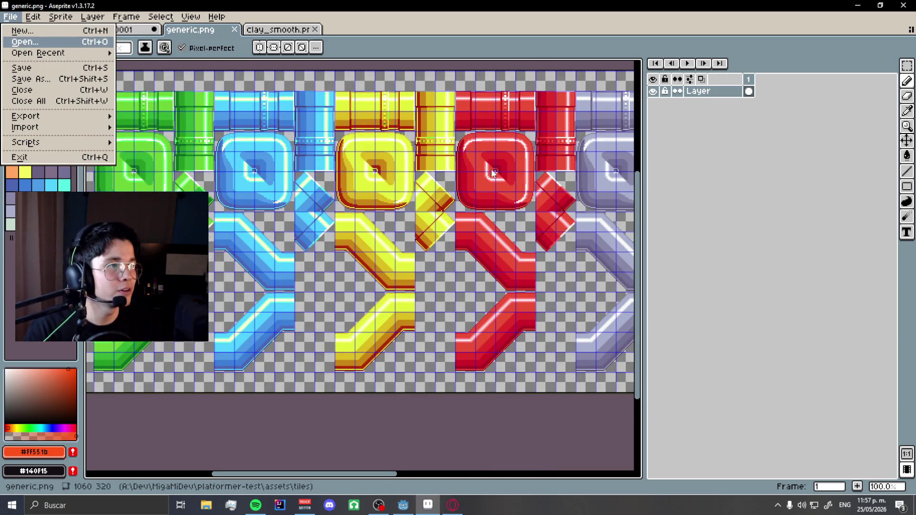
key("Return")
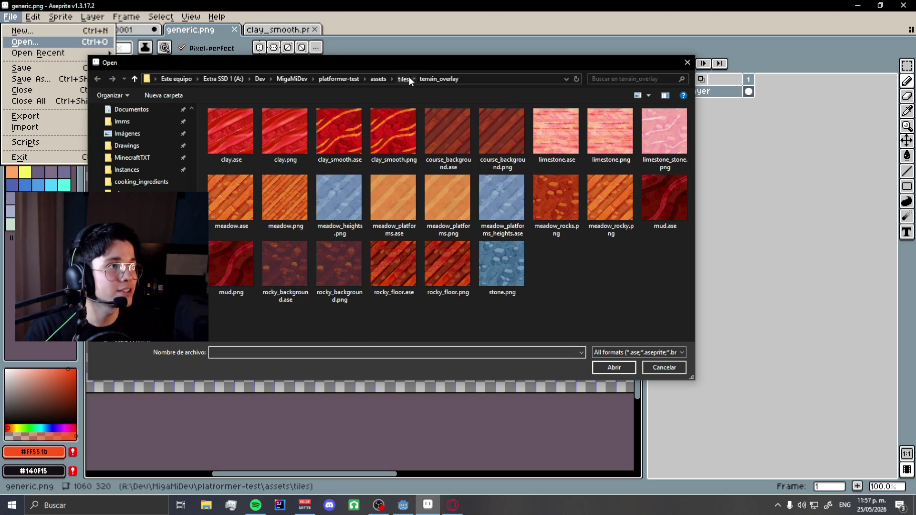
left_click(408, 76)
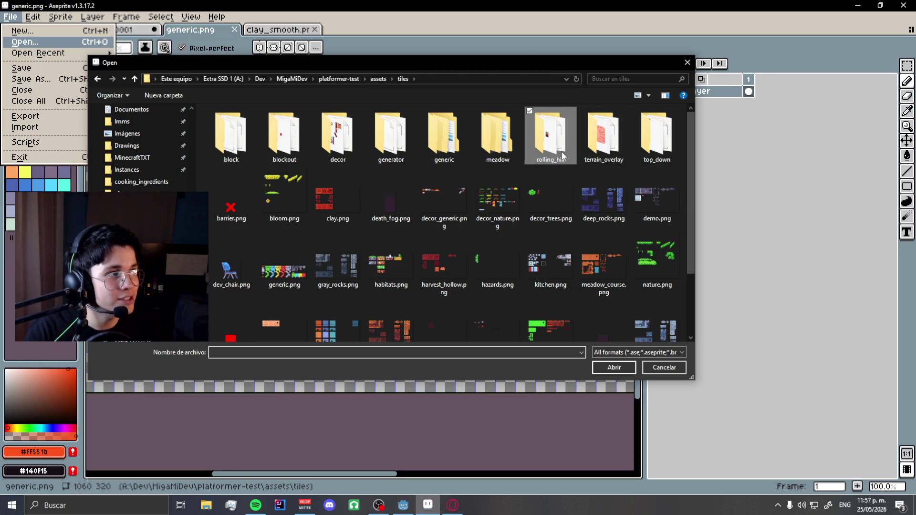
double_click(551, 138)
left_click(400, 77)
double_click(497, 133)
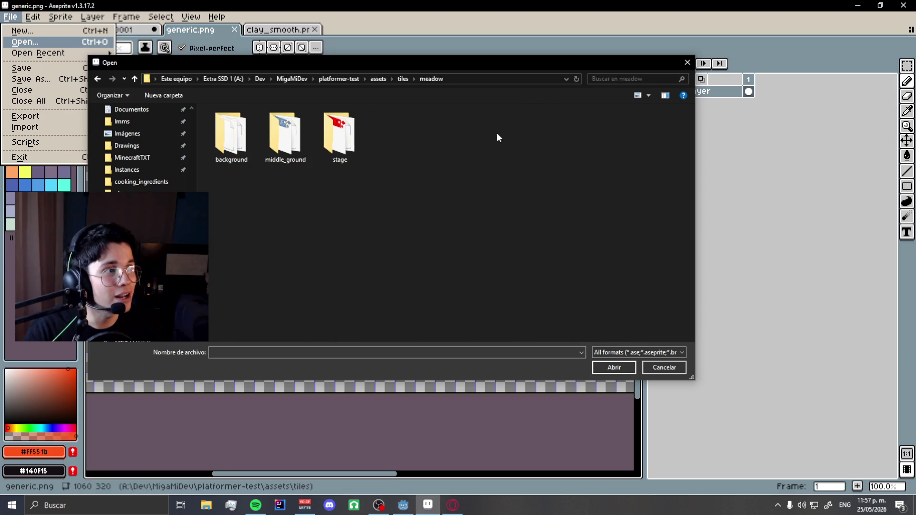
left_click(400, 78)
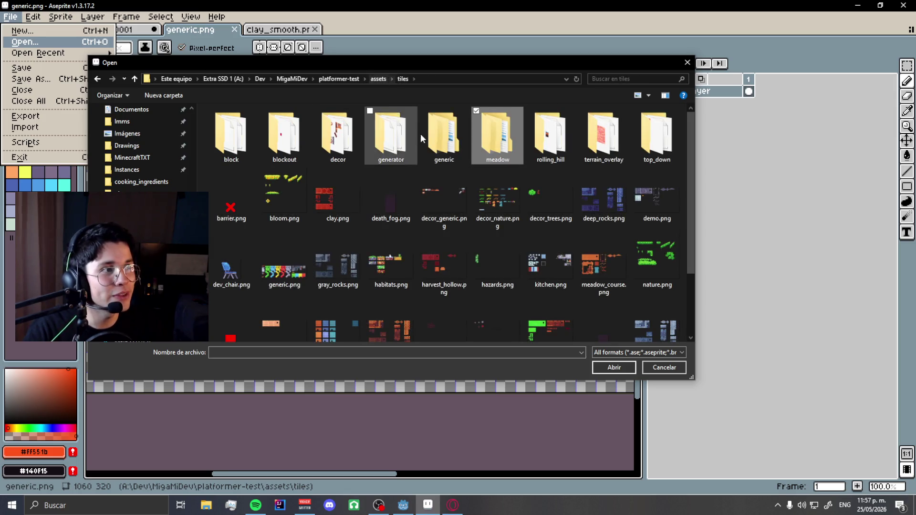
double_click(422, 135)
left_click(395, 79)
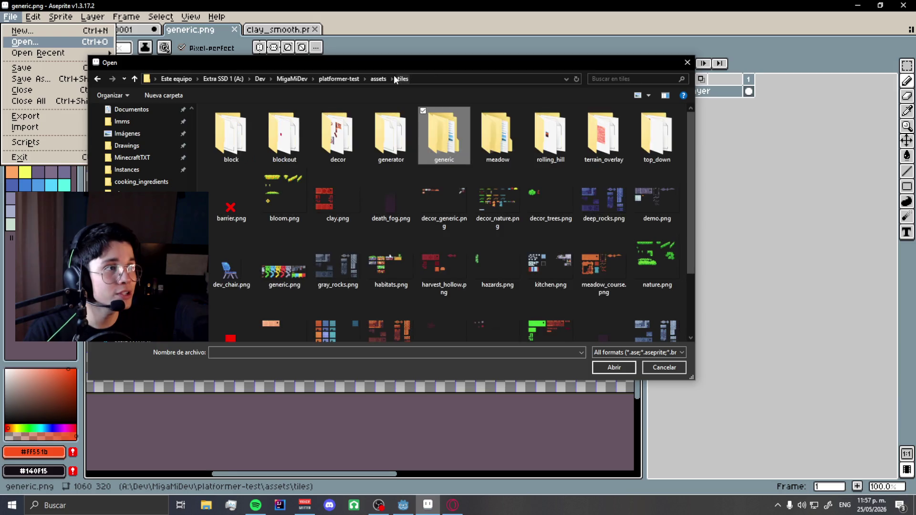
double_click(425, 144)
Look through generic/middle_ground, decor and blockout tile folders.
double_click(255, 142)
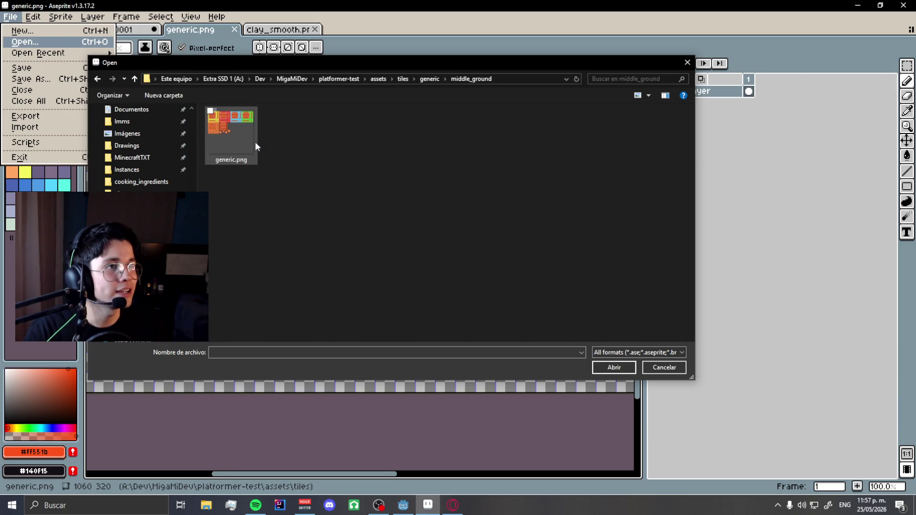
left_click(435, 79)
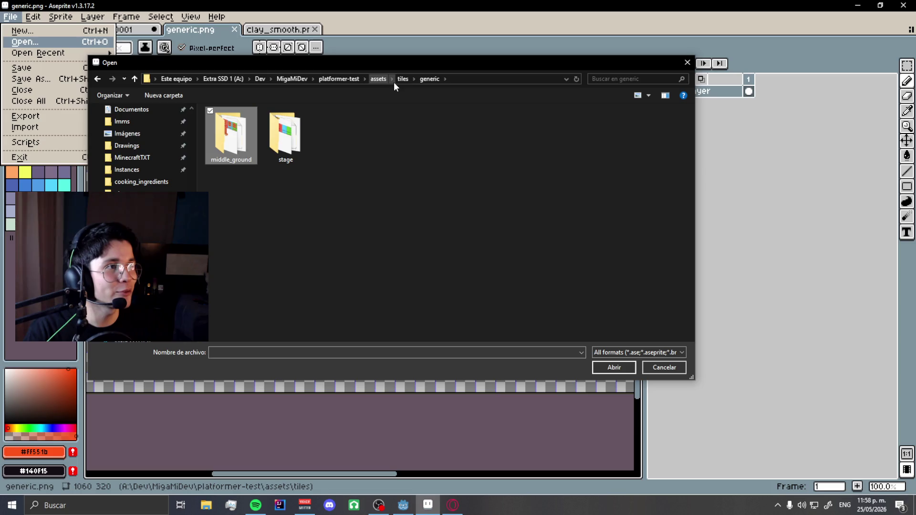
left_click(398, 79)
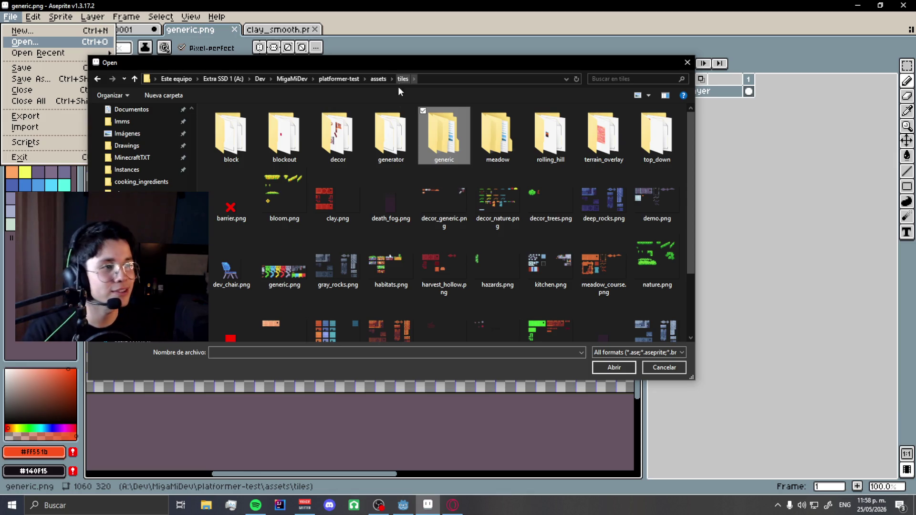
double_click(339, 125)
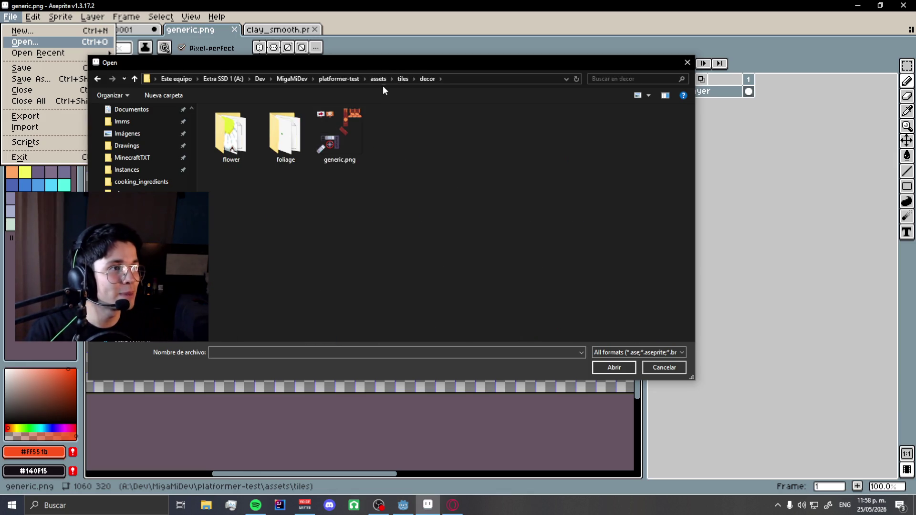
left_click(403, 78)
double_click(285, 134)
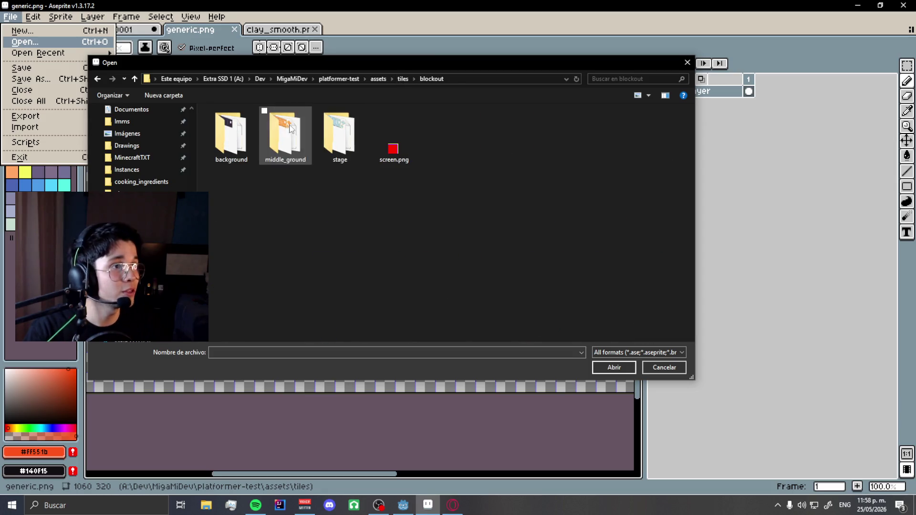
left_click(407, 78)
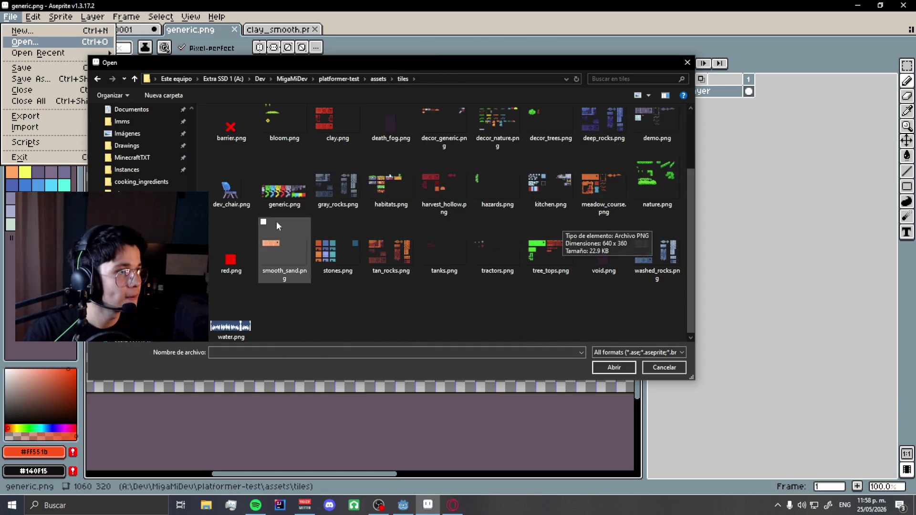
Go to assets/sprites/characters/npcs and open Sprite-0001.png.
left_click(378, 79)
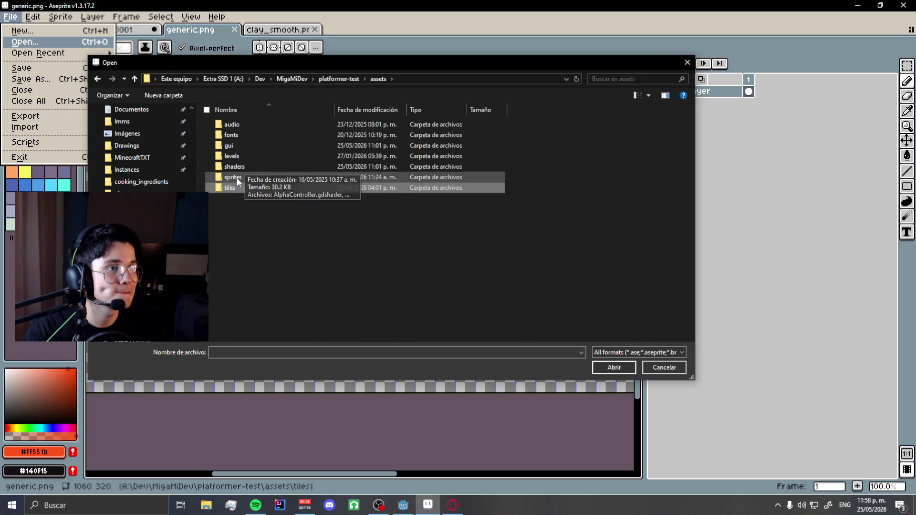
double_click(253, 176)
double_click(246, 126)
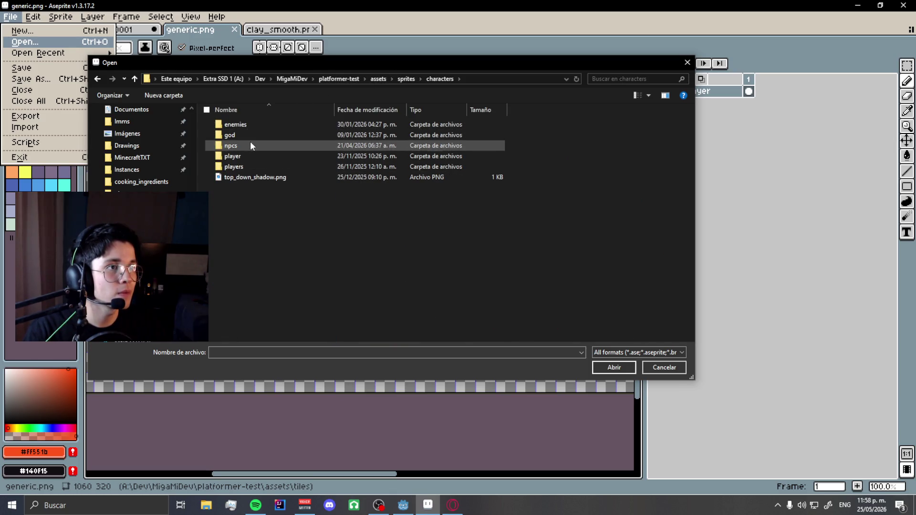
double_click(250, 141)
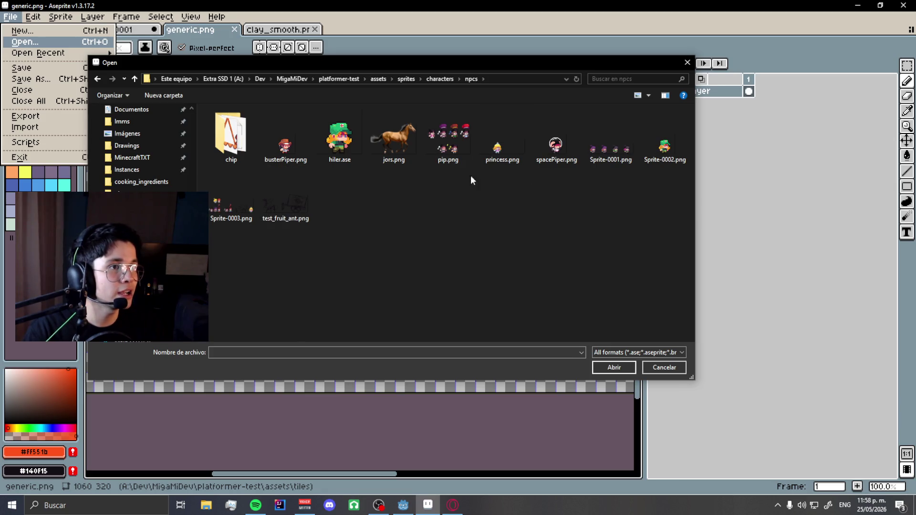
double_click(606, 145)
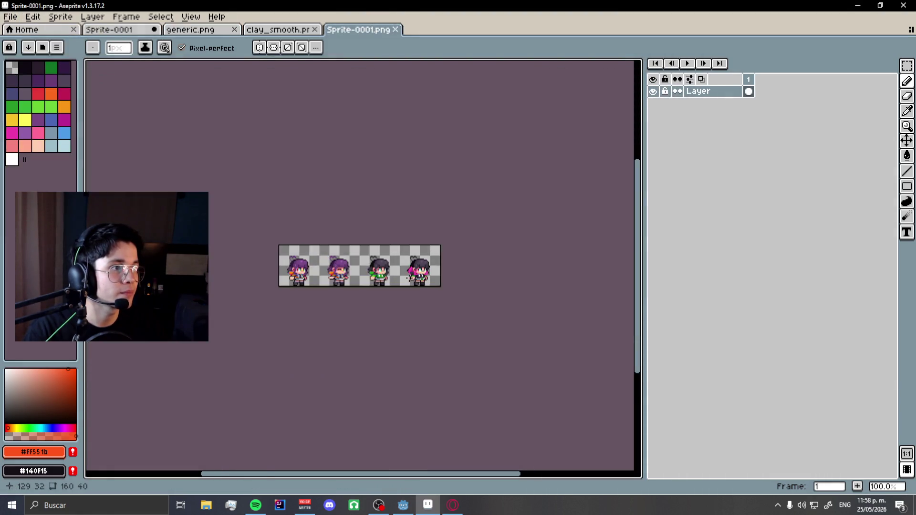
Sample red from the character sheet and paint the pigeon's left foot red.
scroll(295, 246, "up", 4)
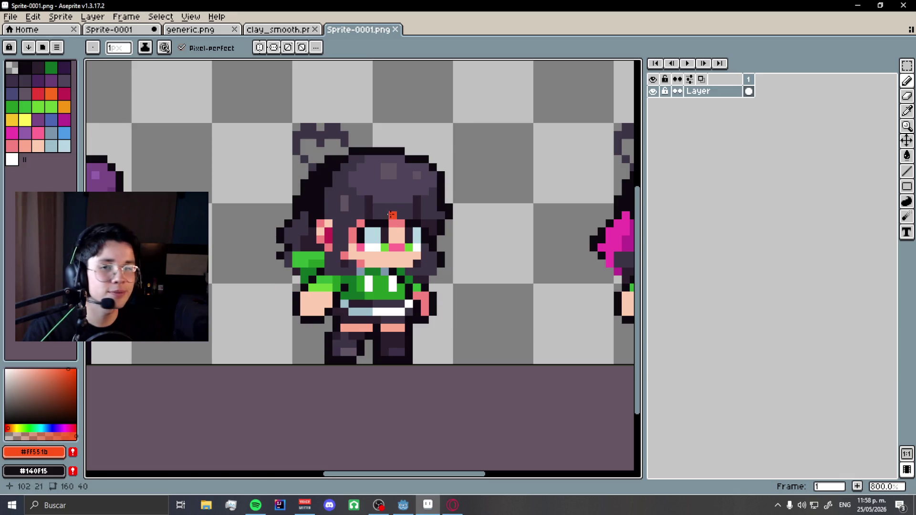
scroll(470, 293, "down", 3)
scroll(231, 297, "up", 3)
scroll(466, 296, "down", 3)
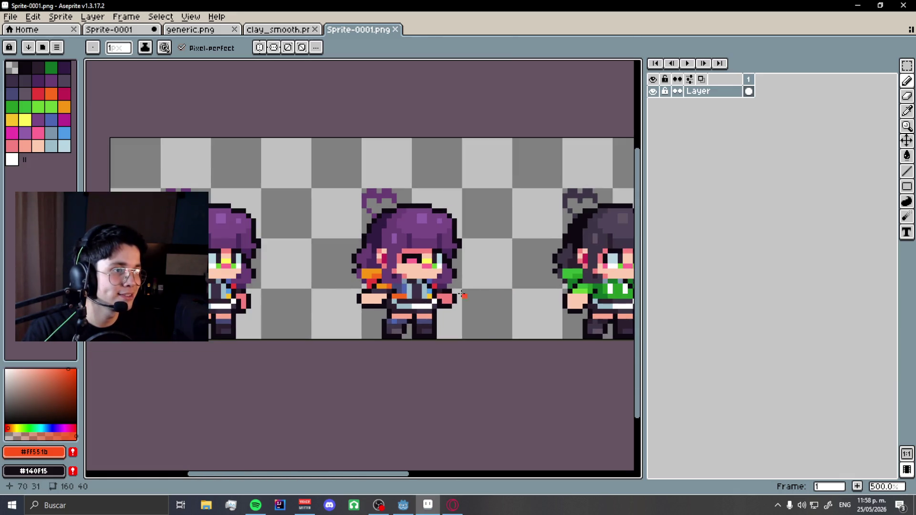
scroll(466, 296, "up", 5)
left_click(241, 242, "alt")
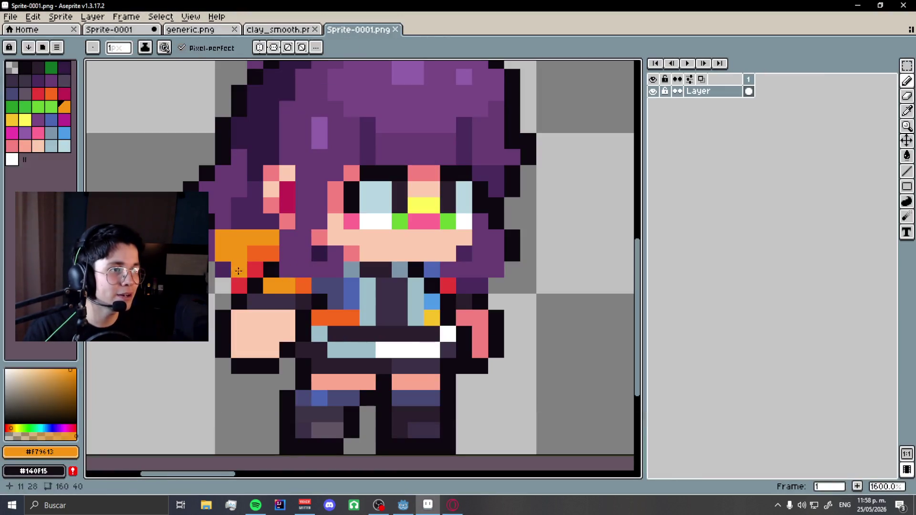
left_click(253, 281, "alt")
left_click(109, 29)
left_click(387, 287)
scroll(388, 287, "up", 2)
left_click(356, 302)
Sample orange #fb691a from the character sheet and paint the pigeon's right foot orange.
scroll(388, 340, "down", 3)
scroll(389, 339, "up", 1)
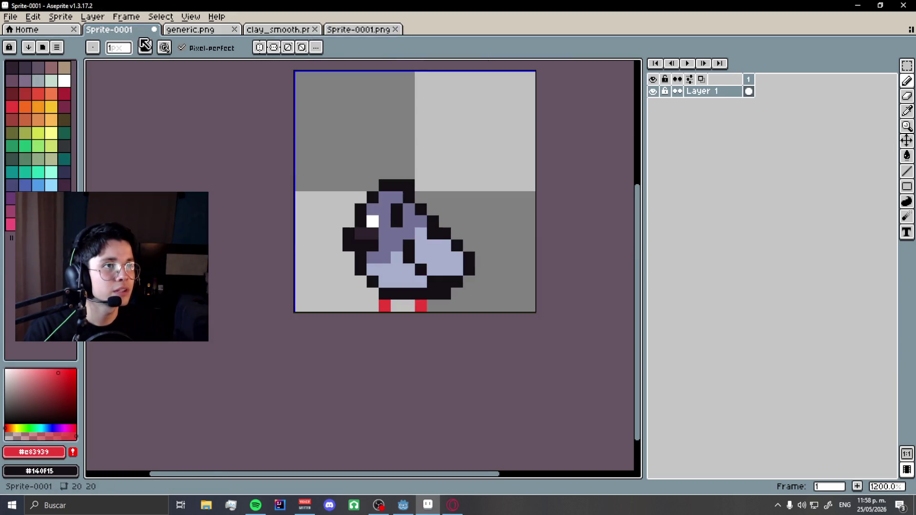
scroll(421, 290, "up", 4)
scroll(376, 356, "down", 6)
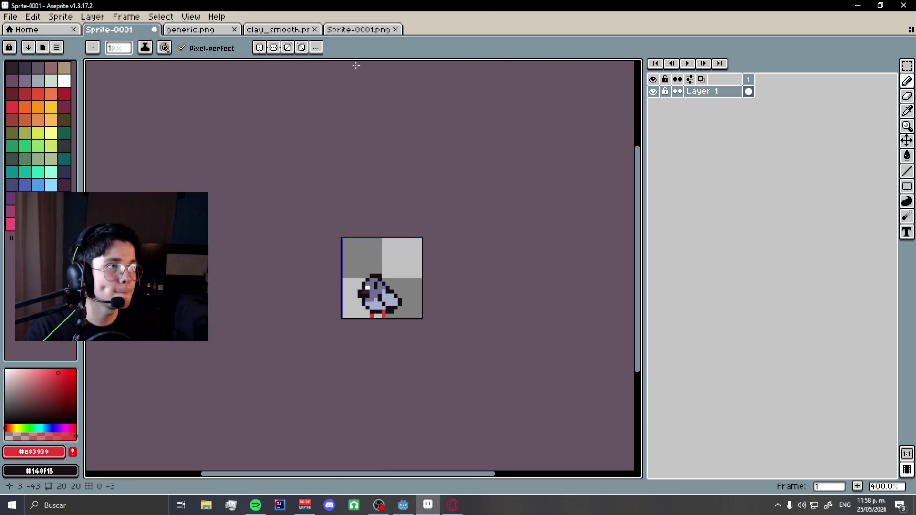
left_click(358, 29)
scroll(245, 230, "up", 3)
left_click(246, 229, "alt")
left_click(109, 29)
left_click(372, 284)
scroll(386, 298, "up", 7)
left_click(334, 296)
left_click(225, 301)
Undo the stray orange stroke, keeping a red left foot and orange right foot.
scroll(373, 325, "down", 3)
scroll(412, 400, "down", 4)
key("ctrl+z")
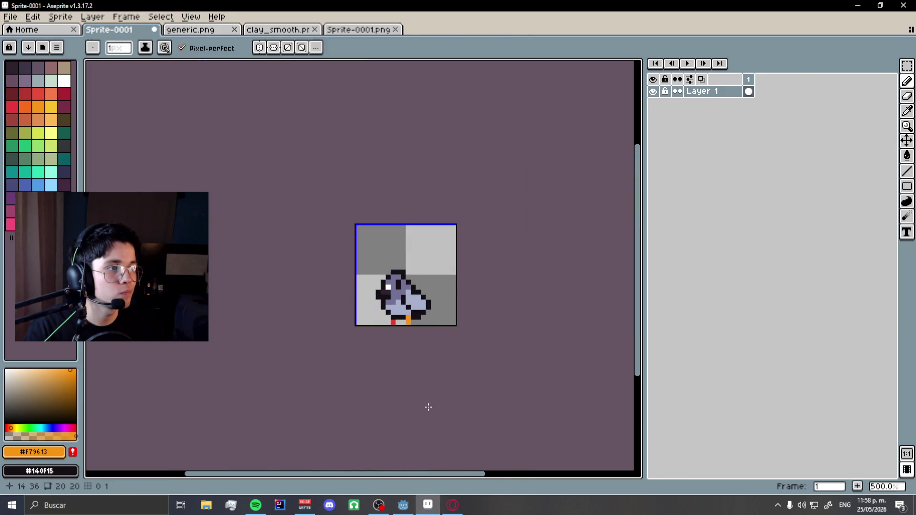
scroll(414, 367, "up", 1)
scroll(412, 352, "up", 3)
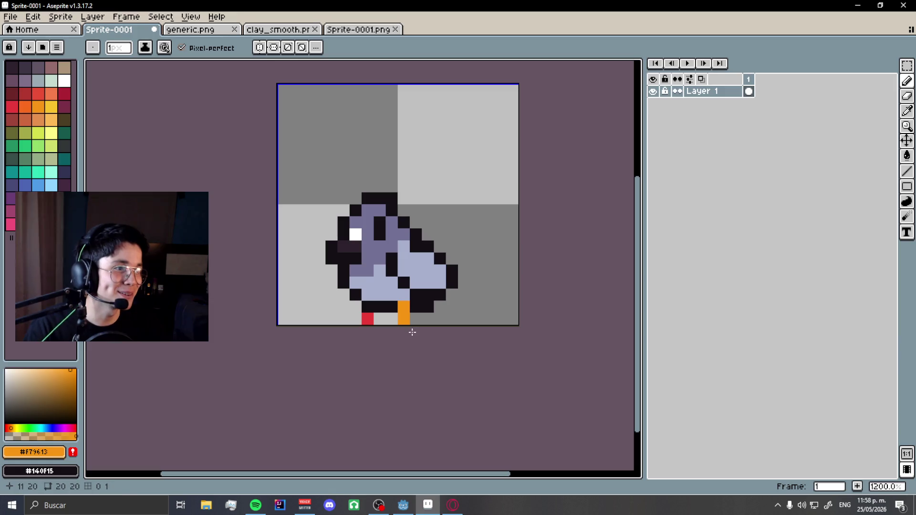
left_click(356, 30)
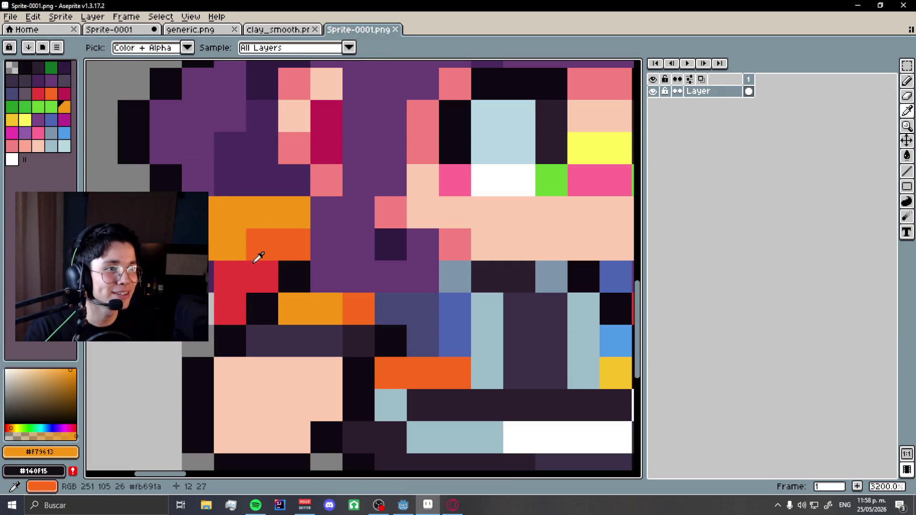
left_click(120, 30)
scroll(387, 293, "up", 3)
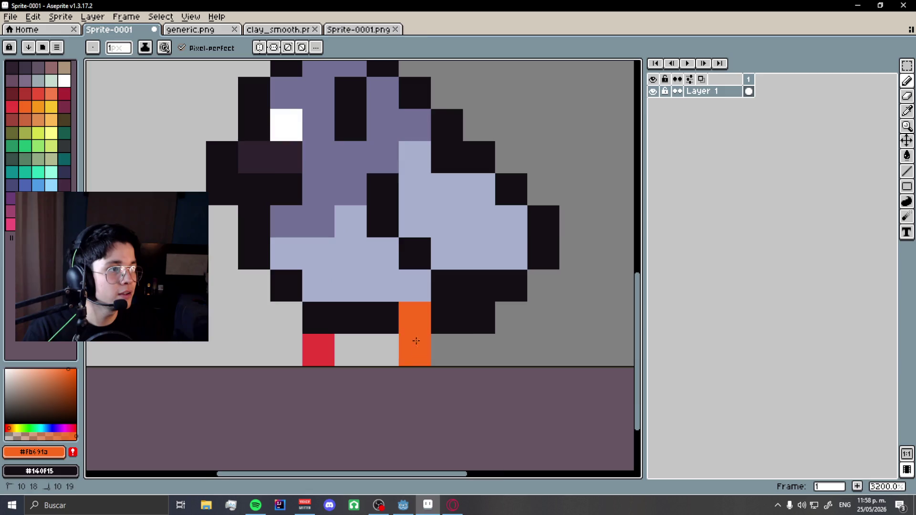
Sample grey-lavender #8888a9 from generic.png and stroke it across the pigeon's lower body, then undo it.
scroll(415, 361, "down", 5)
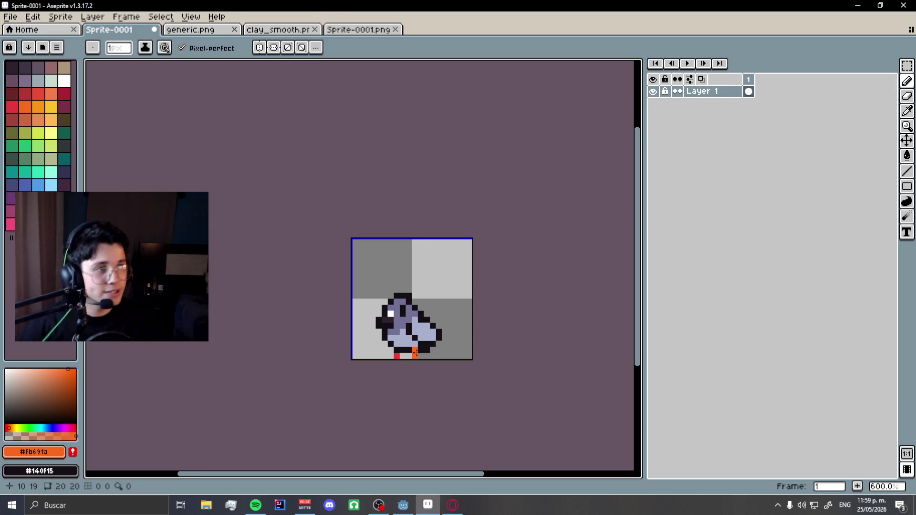
left_click(234, 31)
scroll(465, 261, "down", 2)
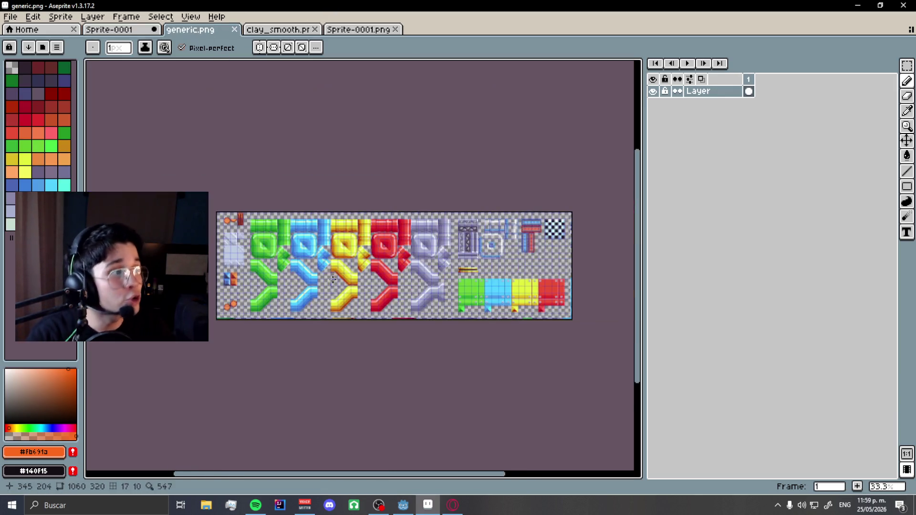
scroll(465, 262, "up", 4)
left_click(466, 288, "alt")
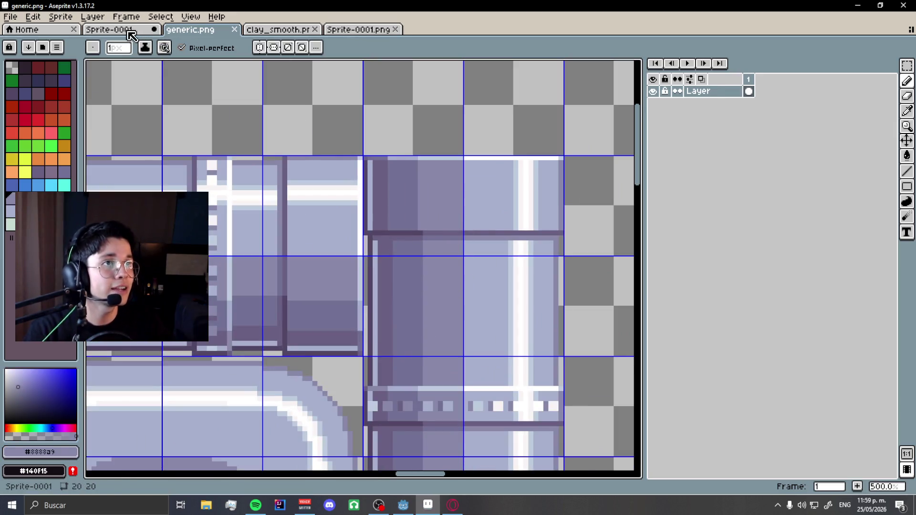
left_click(114, 30)
scroll(399, 327, "up", 3)
mouse_move(346, 323)
left_mouse_down()
mouse_move(276, 317)
mouse_move(288, 292)
mouse_move(346, 323)
mouse_move(237, 324)
left_mouse_up()
key("ctrl+z")
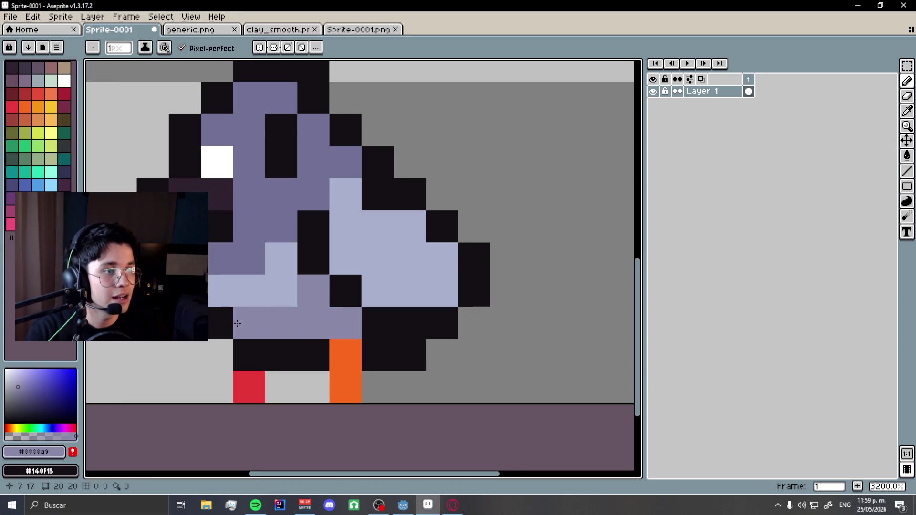
Cycle through the character sheet, clay texture and generic tileset tabs, ending on the pigeon sprite.
scroll(288, 323, "down", 6)
scroll(381, 311, "up", 3)
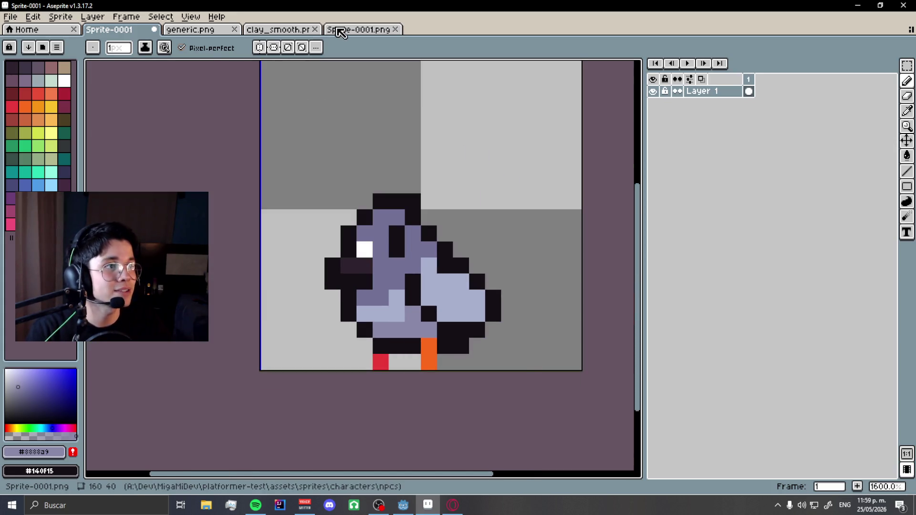
left_click(341, 30)
left_click(269, 30)
left_click(215, 31)
left_click(123, 30)
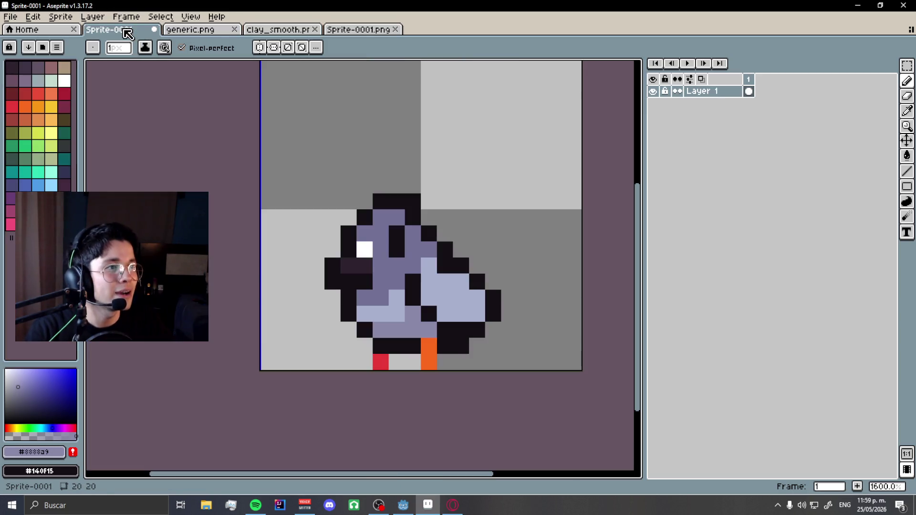
left_click(213, 31)
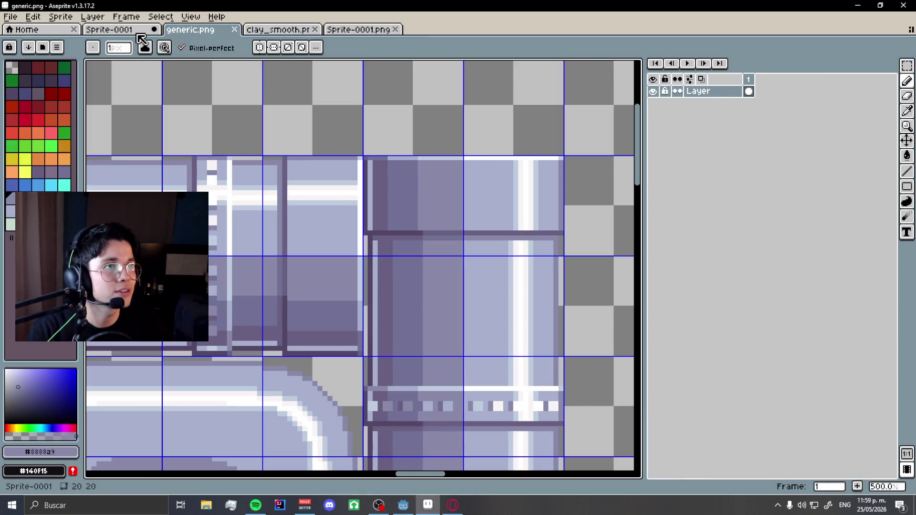
left_click(127, 30)
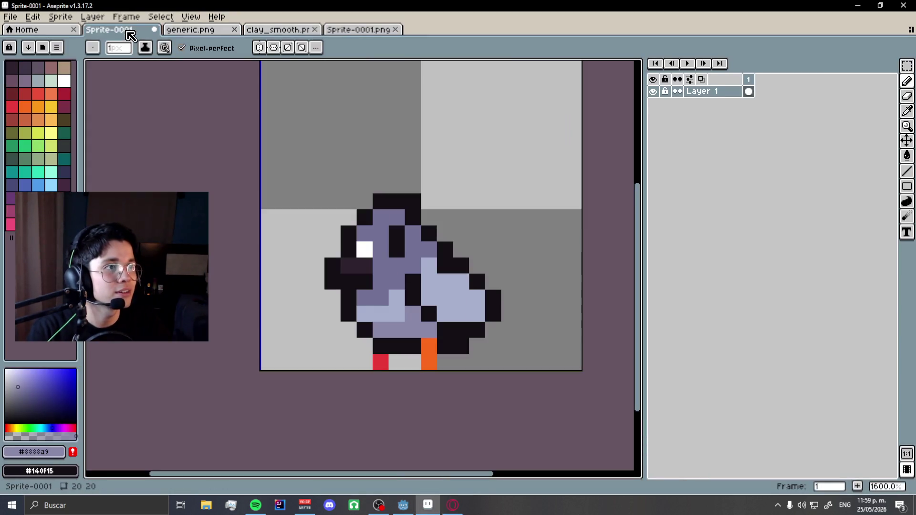
Sample dark purple #2e222f from the sprite and add dark marks on the wing.
scroll(363, 253, "up", 1)
key("alt")
left_click(357, 279, "alt")
left_click(525, 349)
left_click(557, 318)
scroll(312, 268, "down", 5)
scroll(381, 300, "up", 3)
scroll(425, 305, "down", 3)
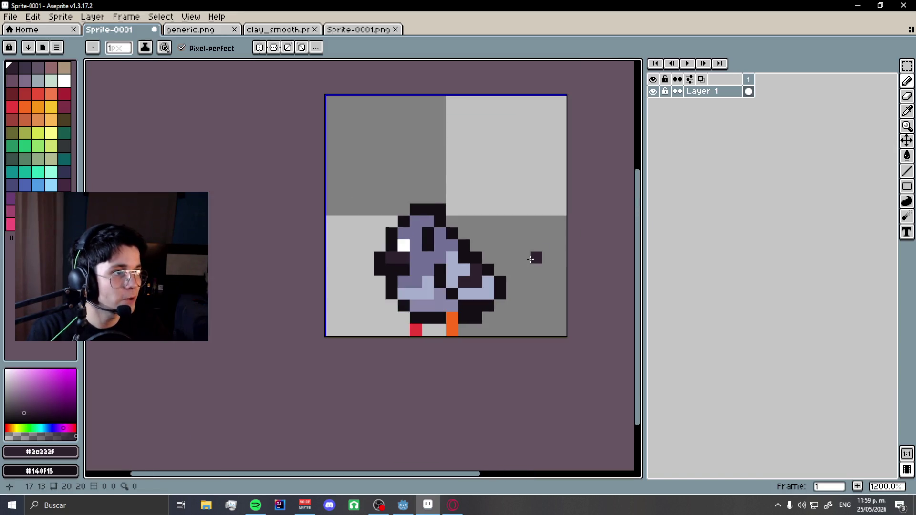
scroll(488, 256, "up", 1)
Sample white from generic.png and paint the wing row beside the white block.
left_click(183, 31)
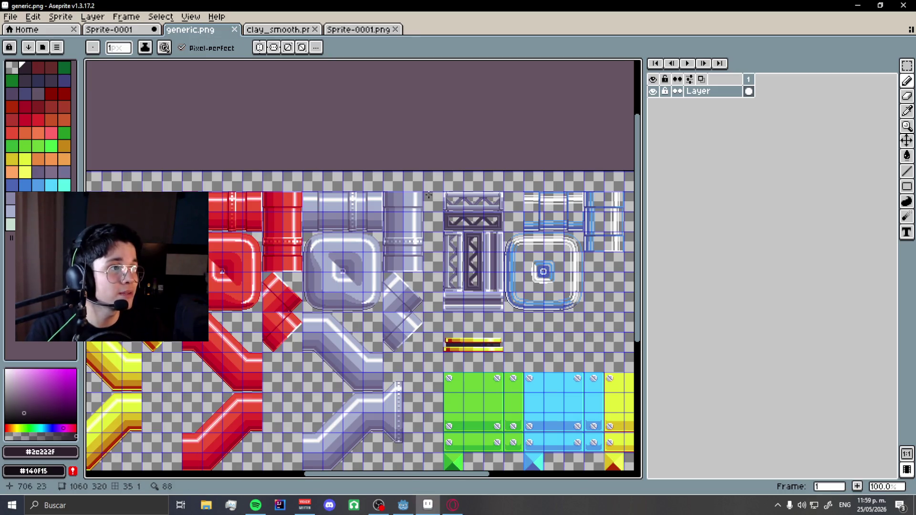
scroll(429, 195, "up", 11)
left_click(258, 177, "alt")
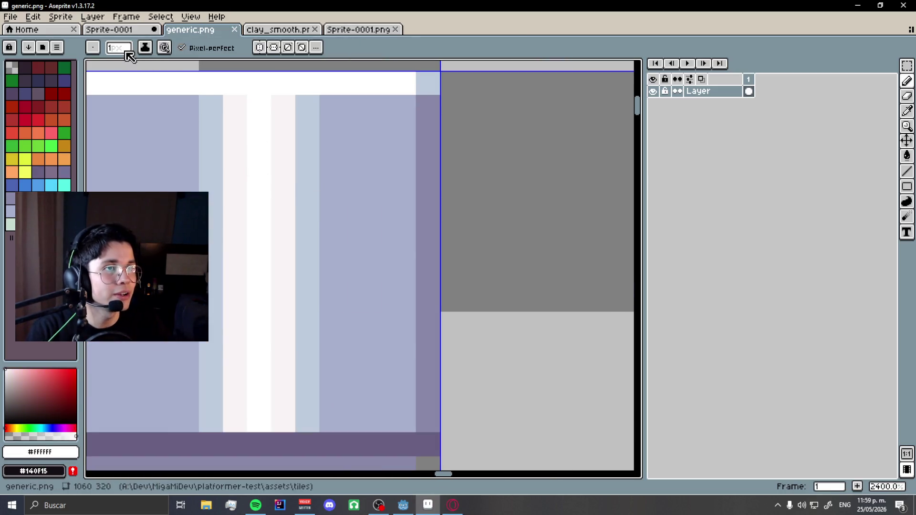
left_click(109, 29)
scroll(427, 286, "up", 3)
left_click_drag(400, 317, 444, 317)
scroll(501, 286, "down", 8)
scroll(514, 283, "up", 3)
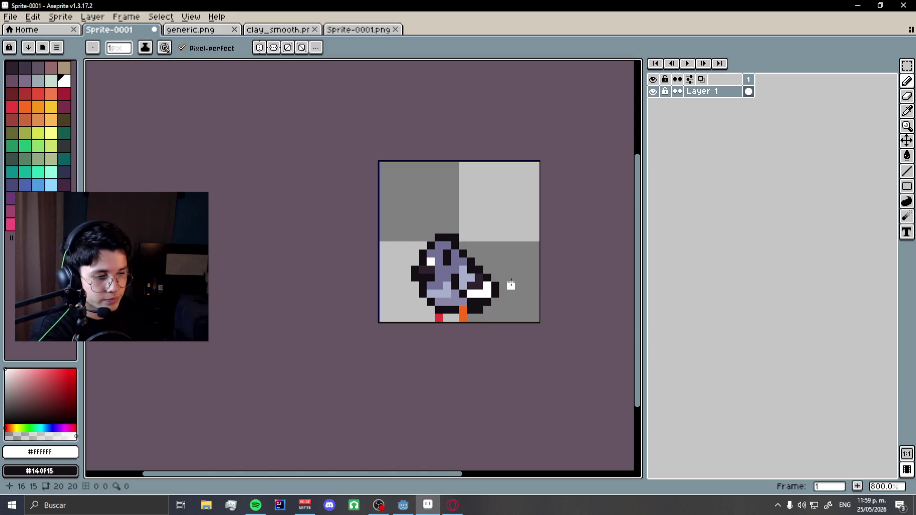
Move the whole pigeon sprite one pixel right within its 20×20 canvas.
scroll(480, 229, "up", 2)
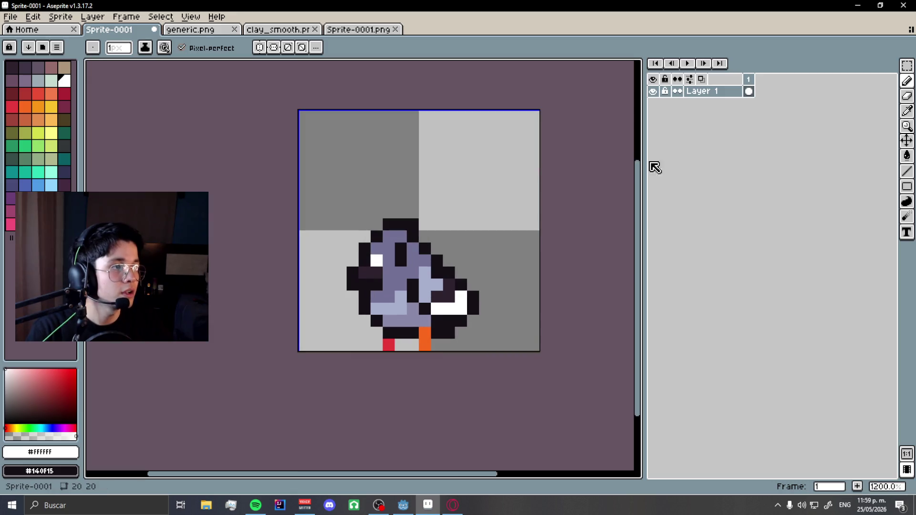
key("ctrl+v")
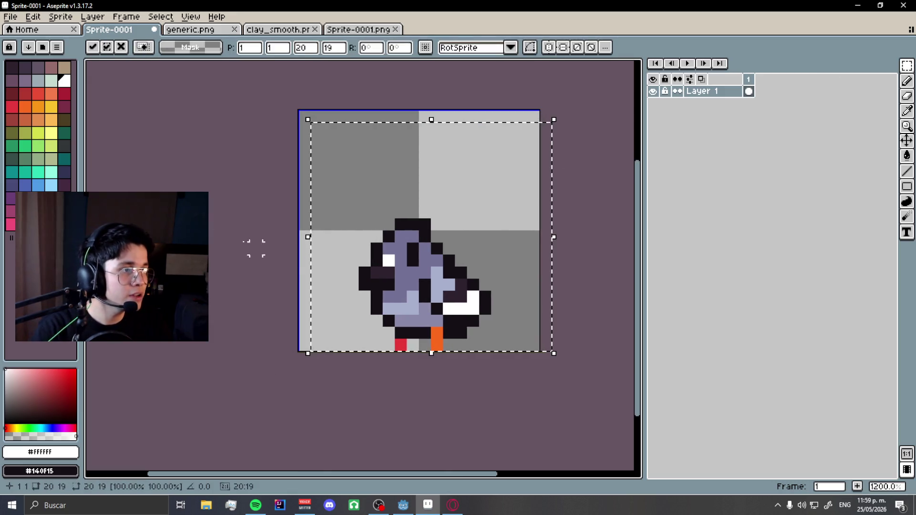
key("Return")
Start Save As and navigate from characters up into the sprites/critters folder.
left_click(11, 16)
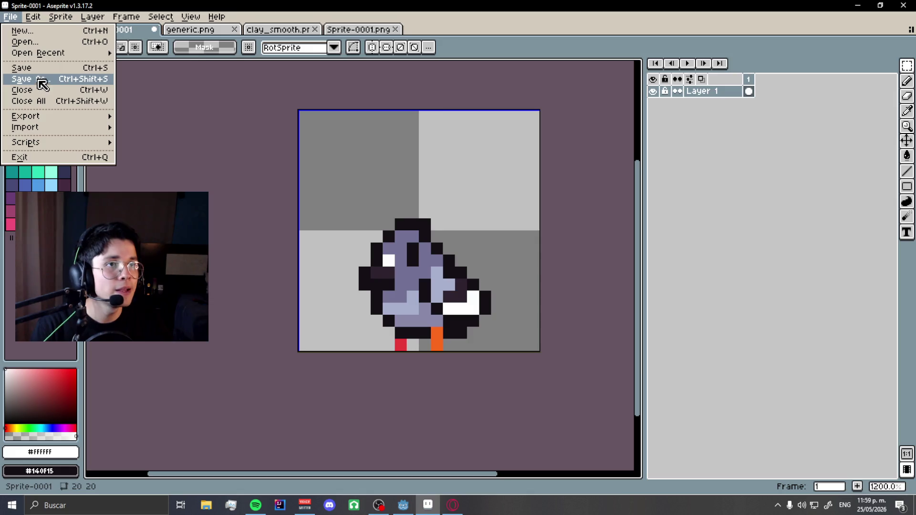
left_click(38, 80)
left_click(436, 80)
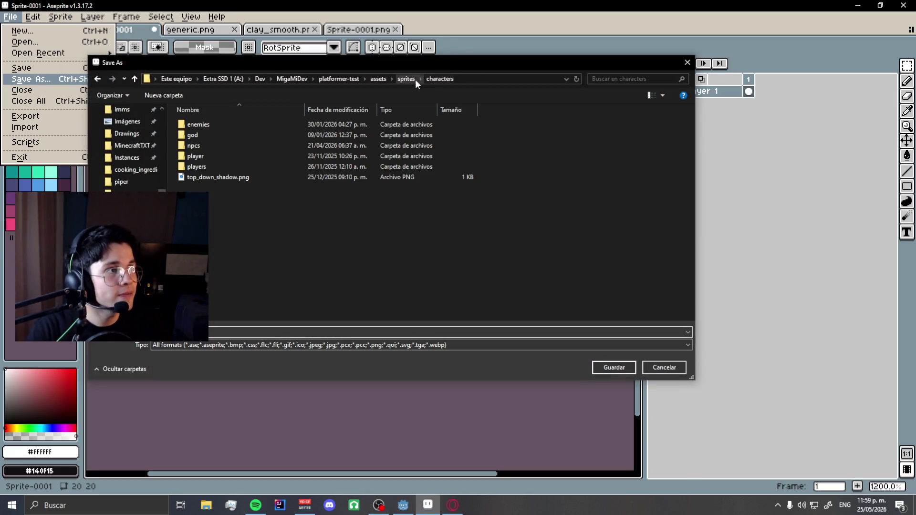
left_click(404, 79)
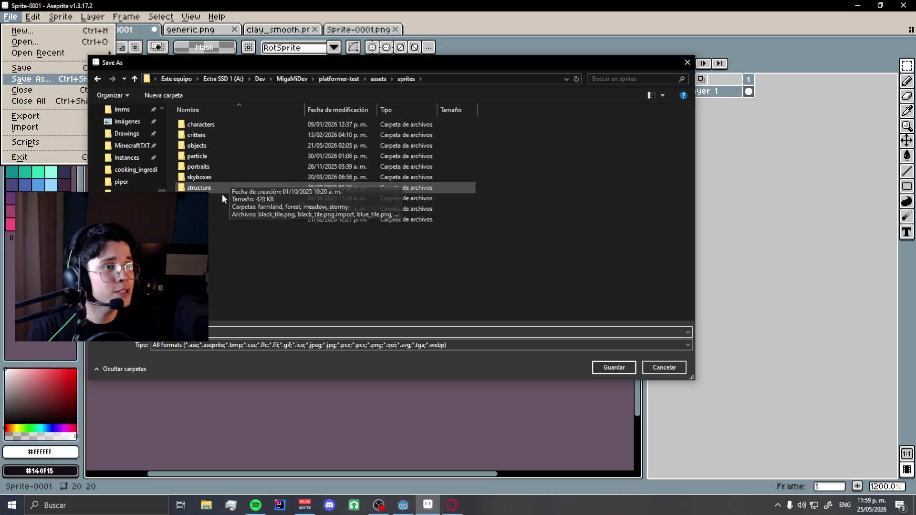
double_click(215, 135)
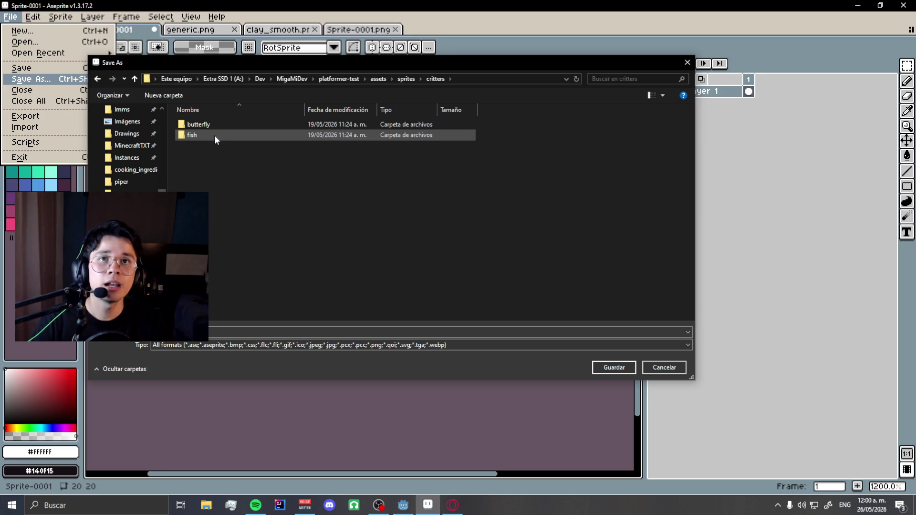
Create a new folder in critters, first named dove, then renamed to pidgeon.
right_click(257, 203)
mouse_move(372, 354)
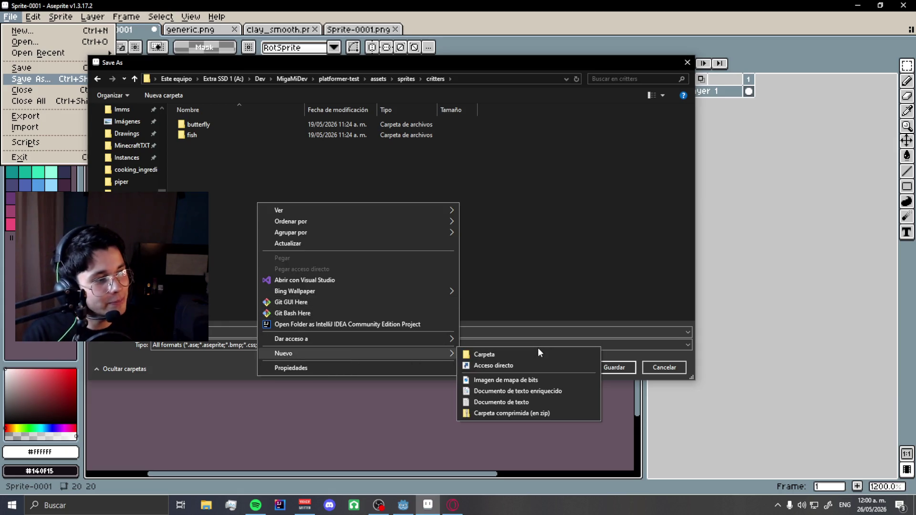
left_click(539, 347)
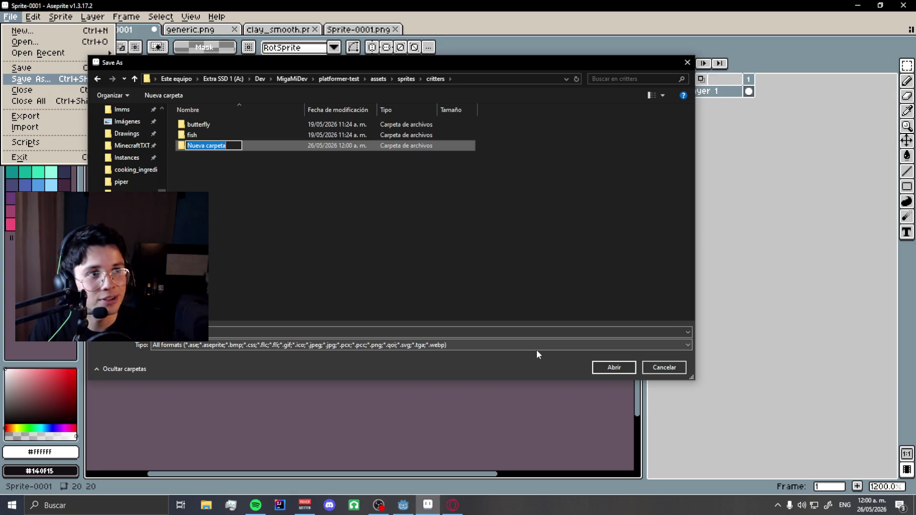
type("dove")
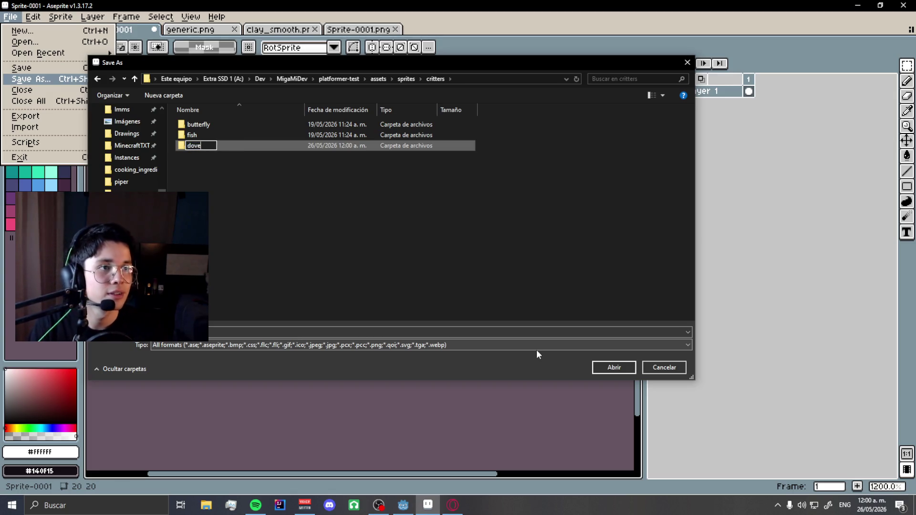
key("Return")
right_click(250, 135)
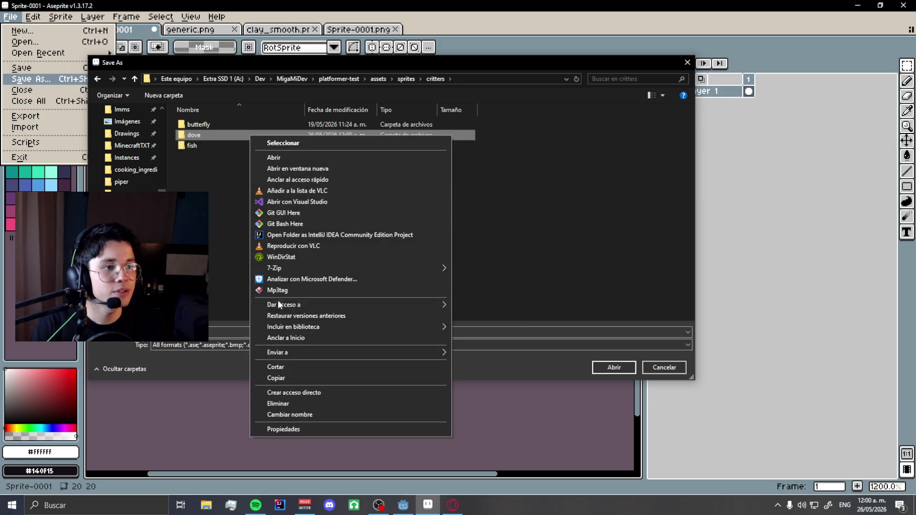
left_click(278, 412)
type("pidgeon")
key("Return")
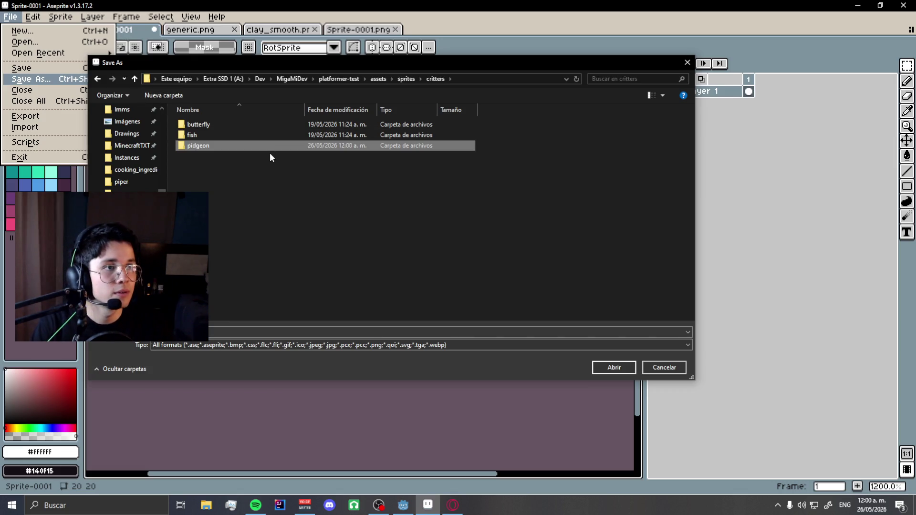
Enter the pidgeon folder and save the sprite as pidgeon.png.
double_click(262, 147)
right_click(460, 200)
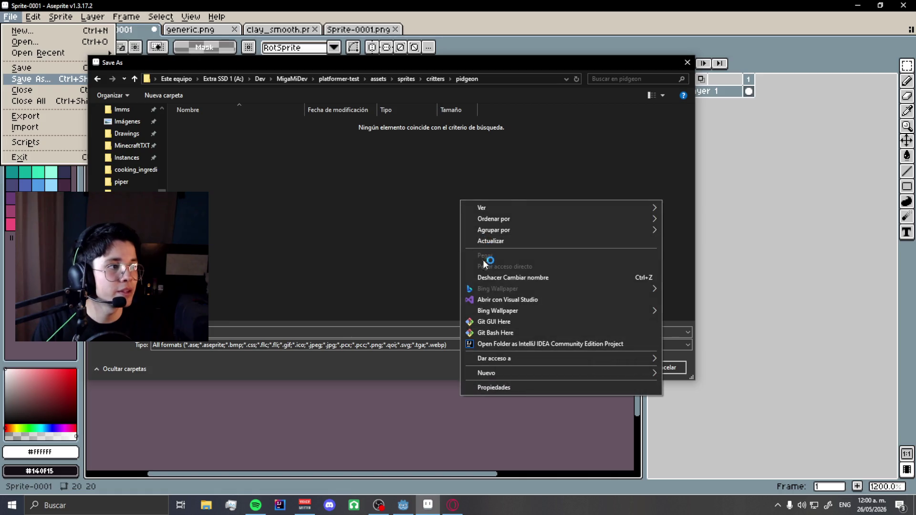
left_click(221, 314)
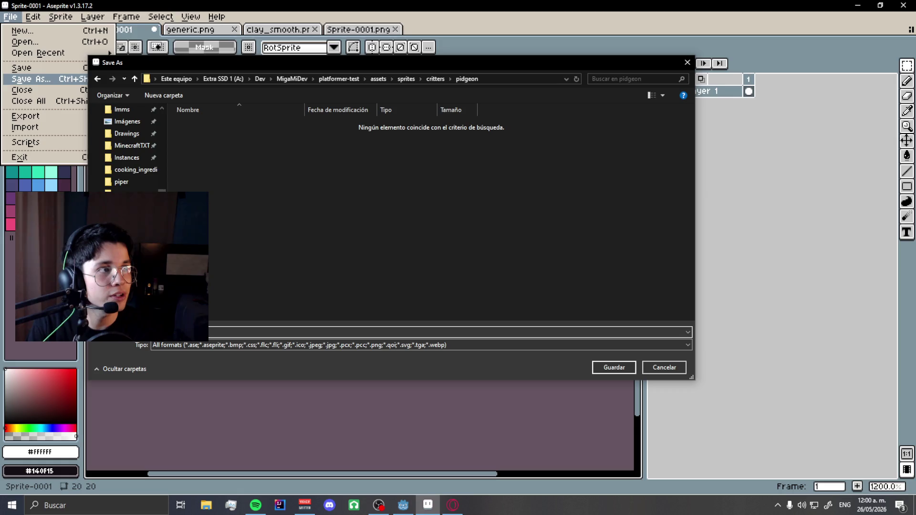
key("Return")
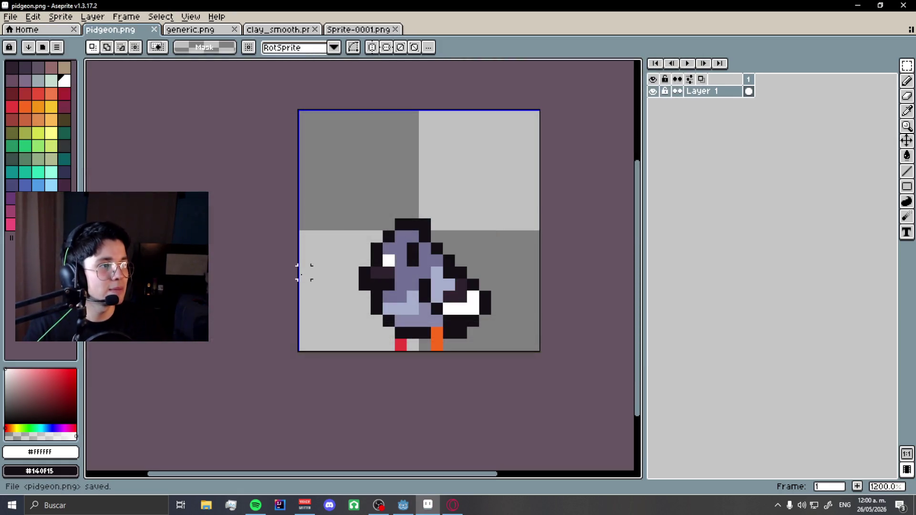
Delete the old Sprite2D bird node, select the bird Node2D, and switch to OBS Studio.
left_click(403, 505)
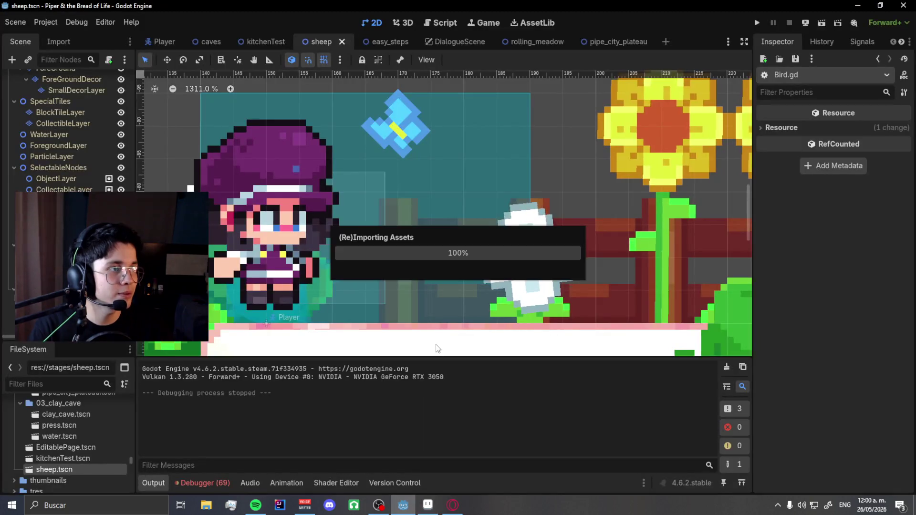
scroll(380, 239, "down", 8)
scroll(511, 218, "up", 5)
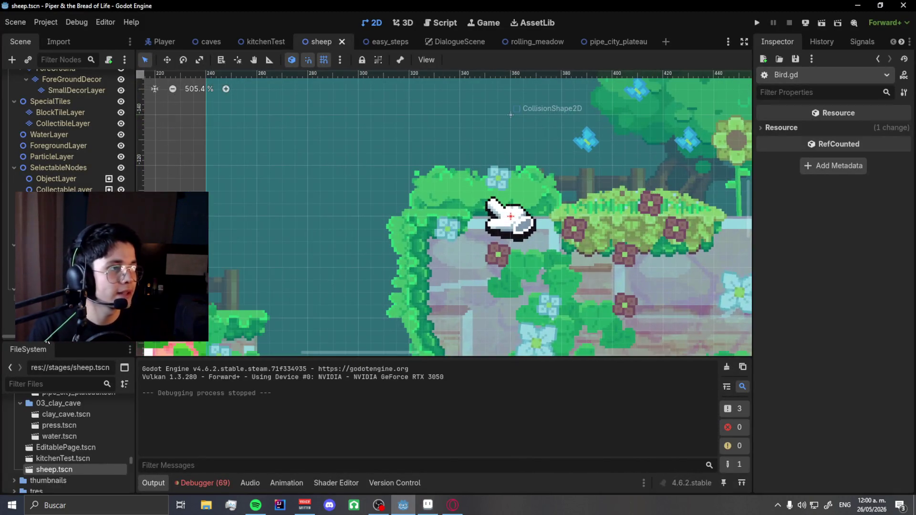
right_click(64, 358)
left_click(96, 487)
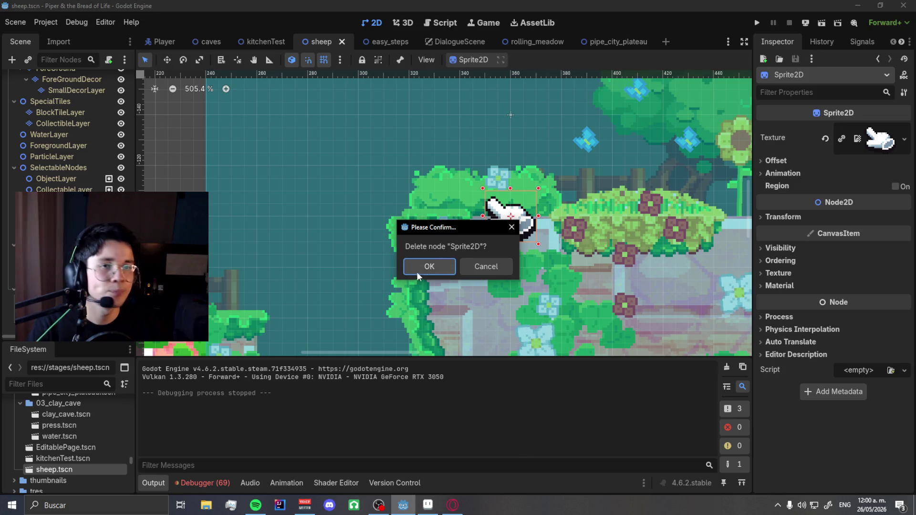
left_click(418, 275)
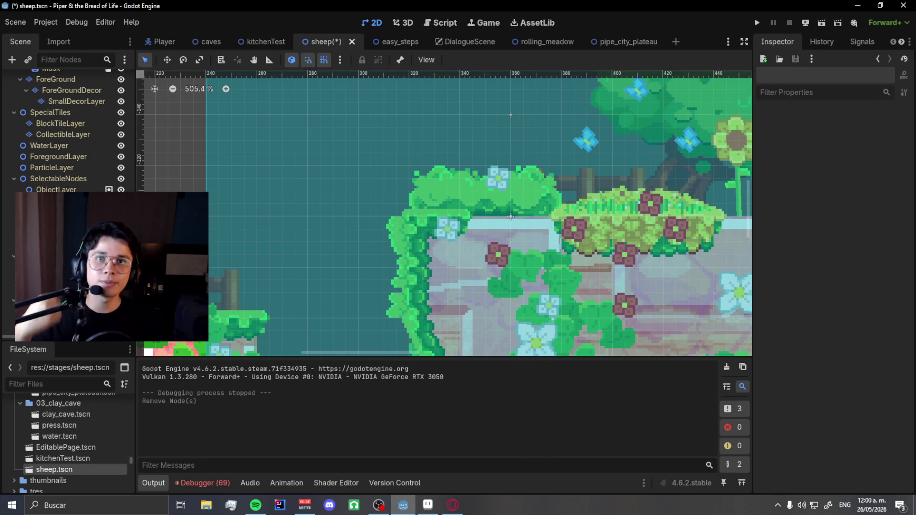
left_click(511, 216)
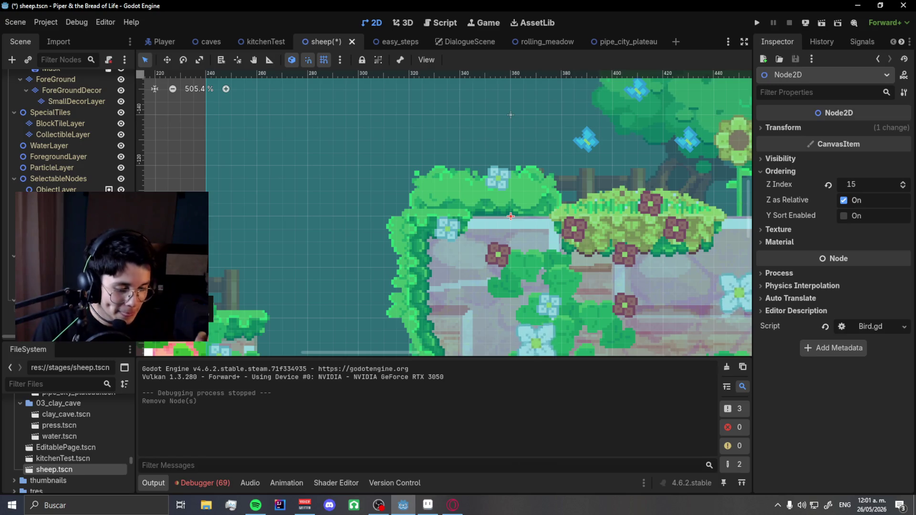
key("alt+Tab")
key("alt+Tab")
key("alt+Tab")
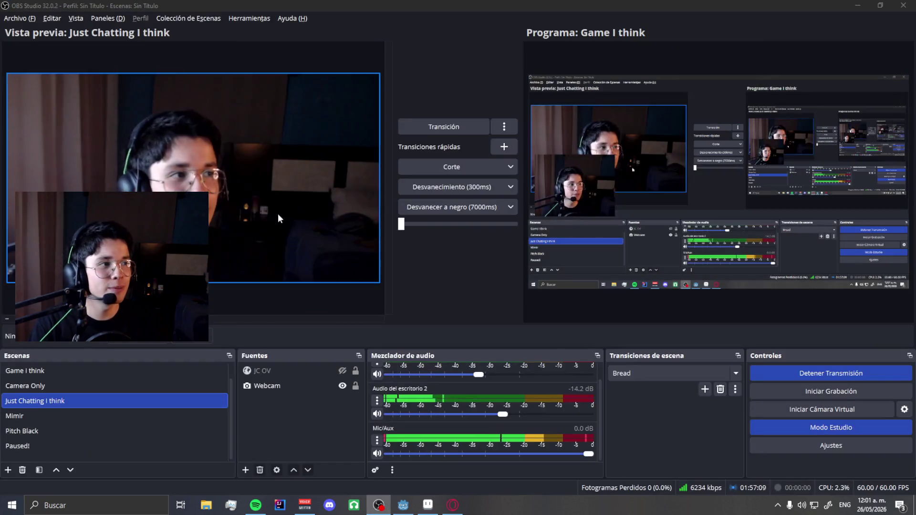
Send the Just Chatting I think scene live with Transición, then go back to Godot.
left_click(454, 127)
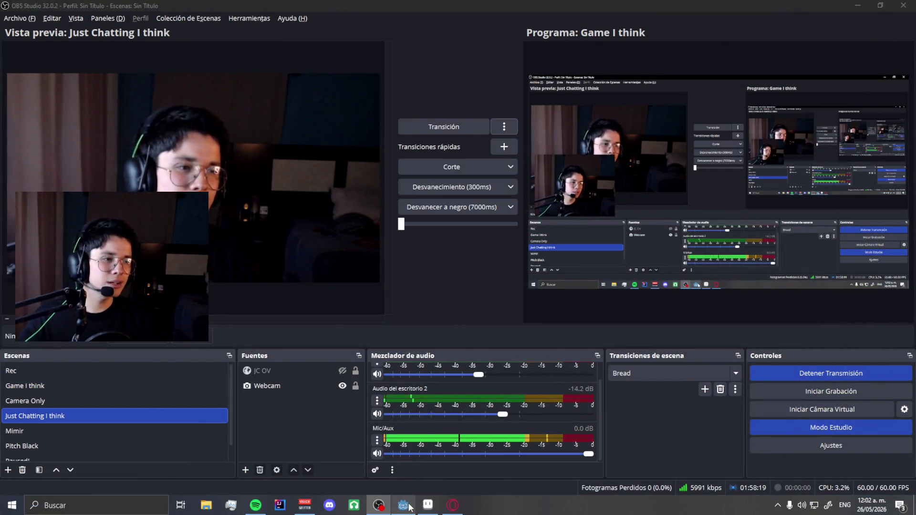
left_click(407, 502)
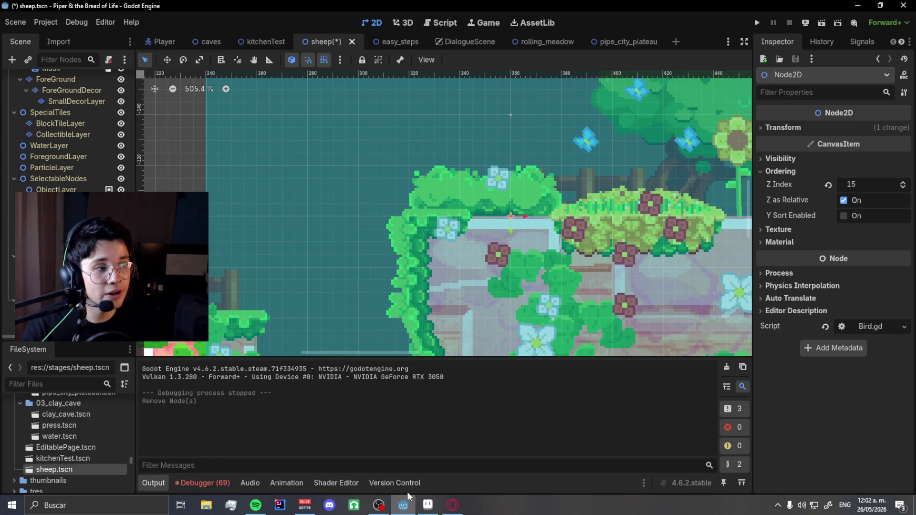
Add an AnimatedSprite2D child node under the bird node.
scroll(354, 273, "down", 4)
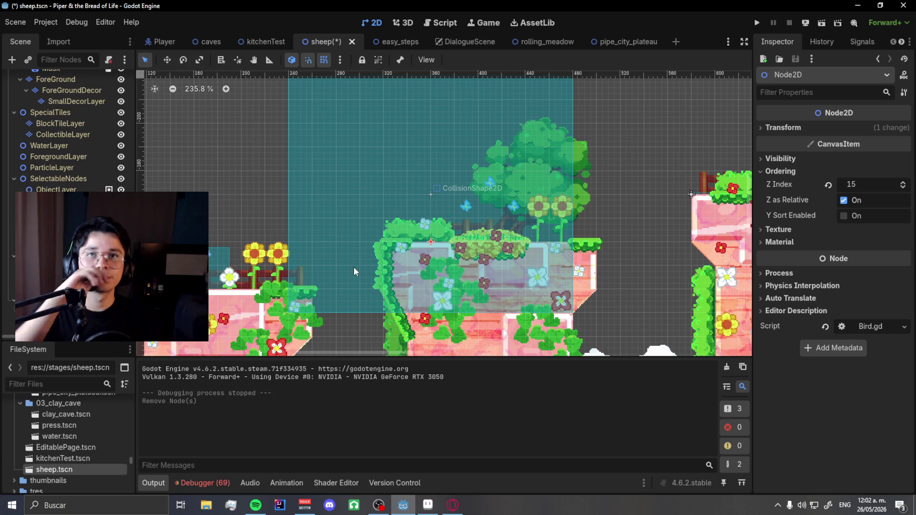
right_click(89, 210)
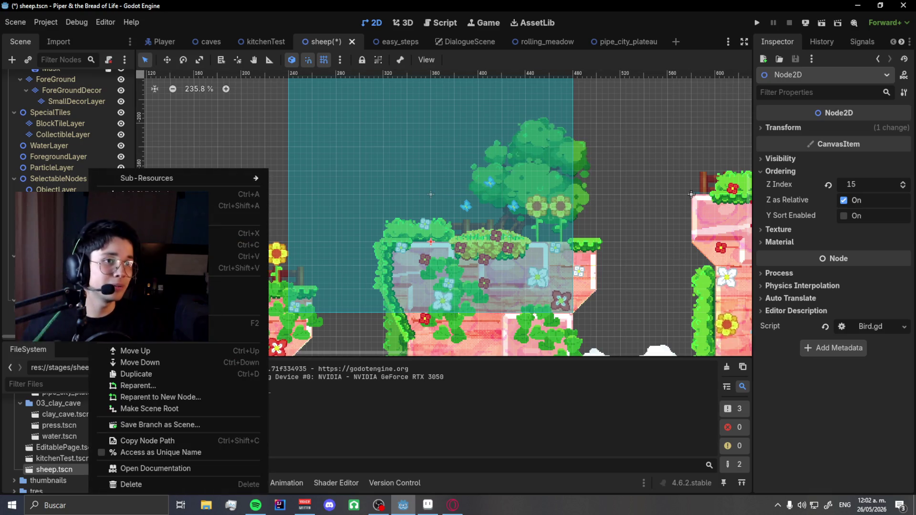
left_click(144, 201)
type("Anbi")
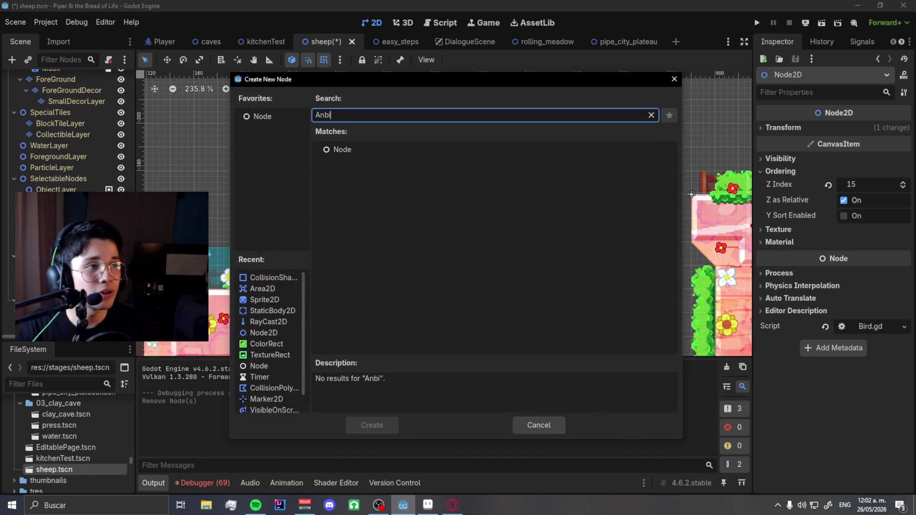
key("BackSpace")
key("BackSpace")
key("BackSpace")
type("imate")
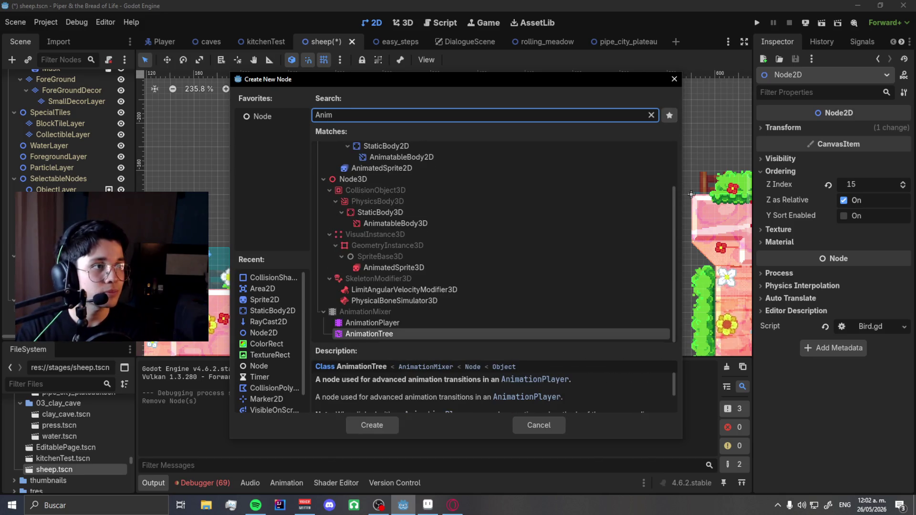
key("Return")
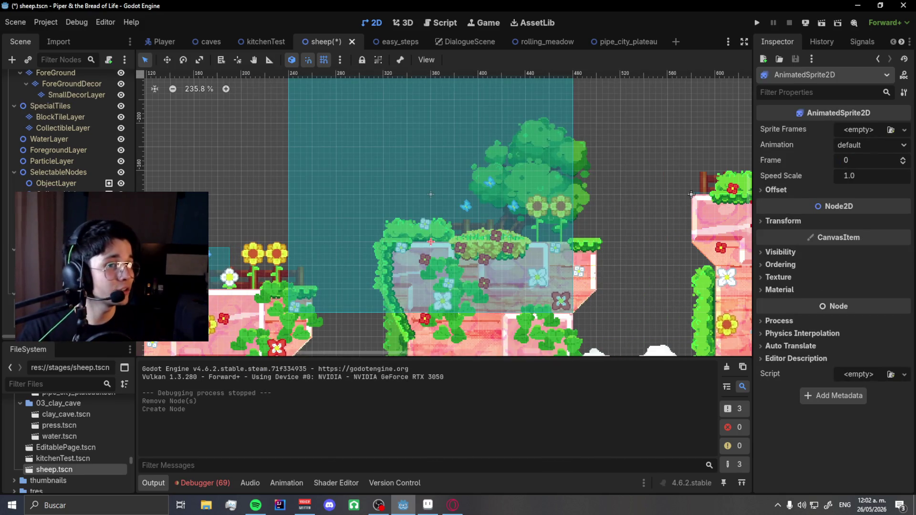
Give it a new SpriteFrames resource and rename the default animation to idle.
left_click(880, 131)
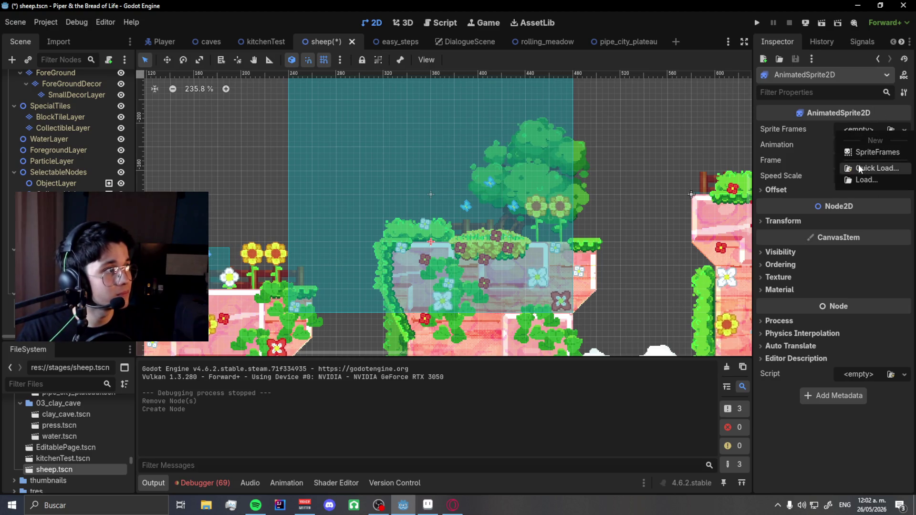
left_click(858, 164)
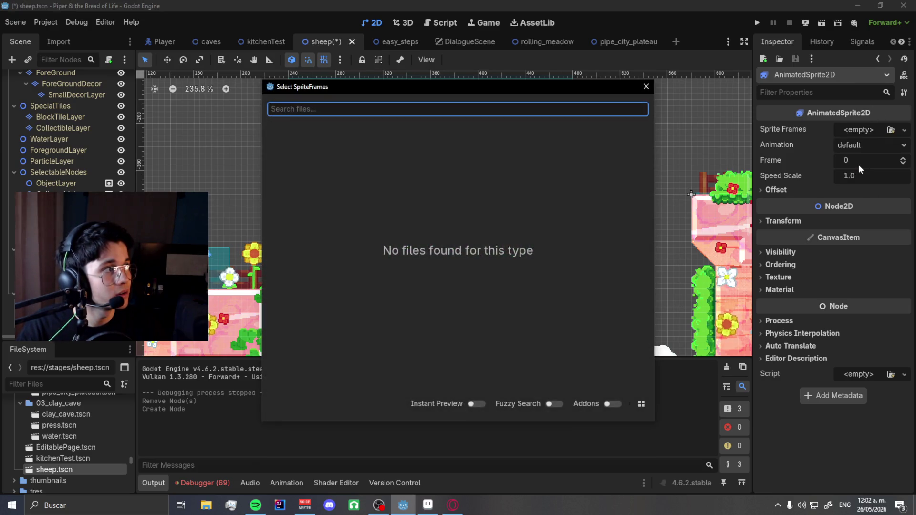
key("Escape")
left_click(905, 130)
left_click(860, 159)
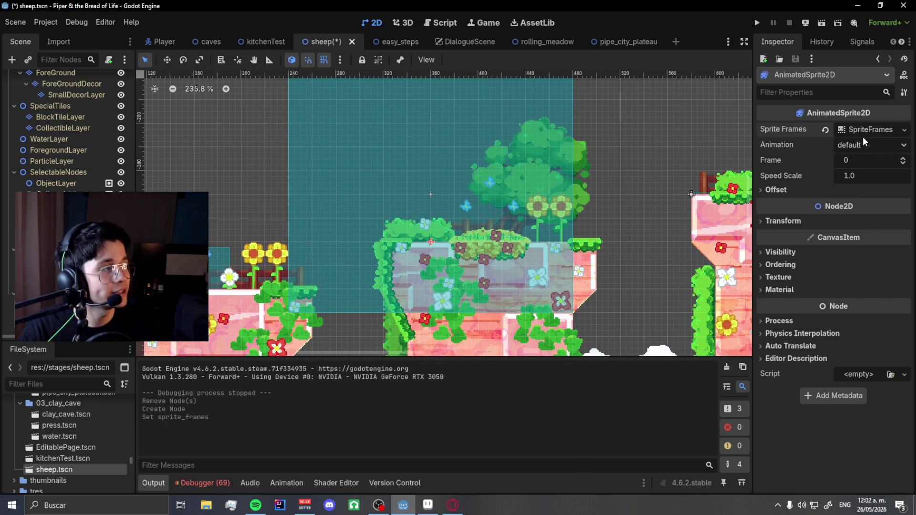
left_click(862, 135)
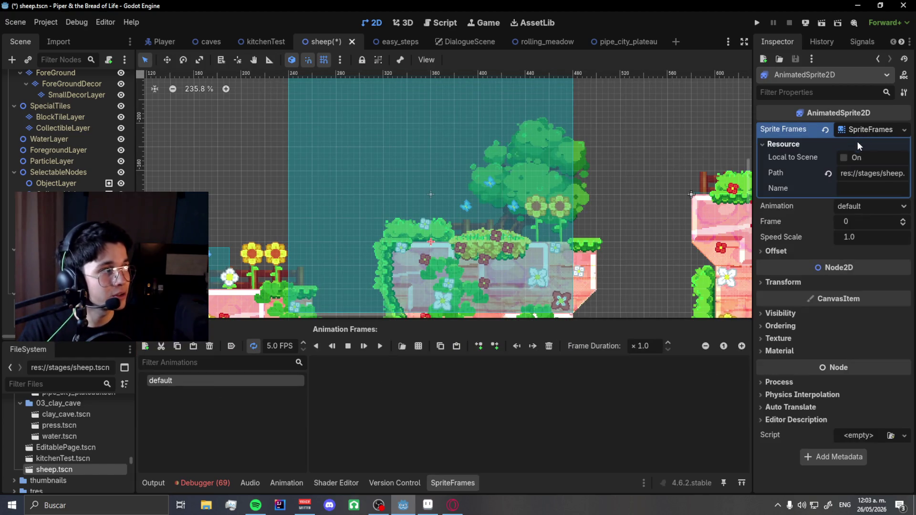
left_click(863, 130)
left_click(862, 131)
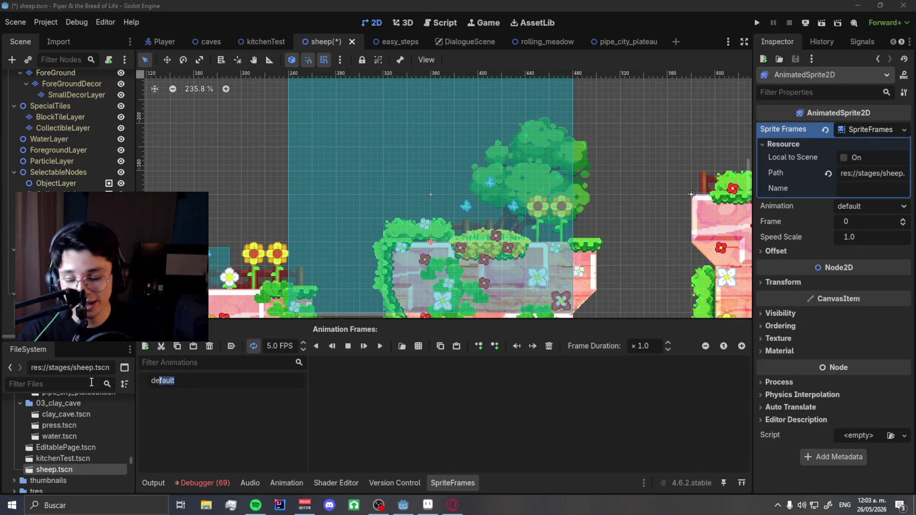
type("idle")
key("Return")
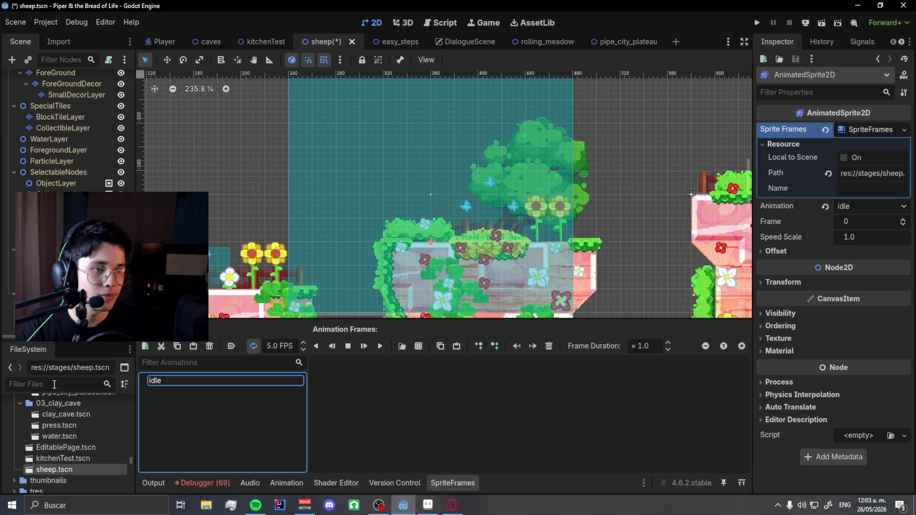
Browse for frame images from file, going into res://assets/tiles.
left_click(405, 347)
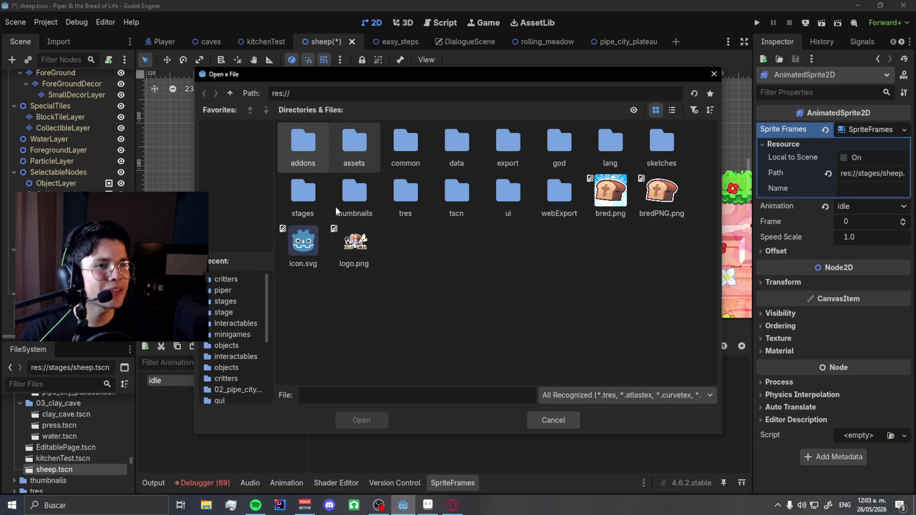
double_click(374, 163)
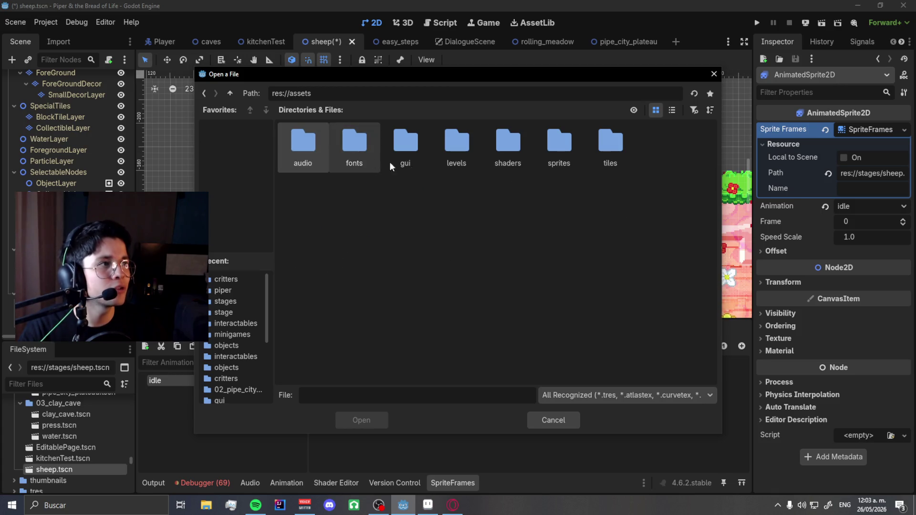
double_click(592, 153)
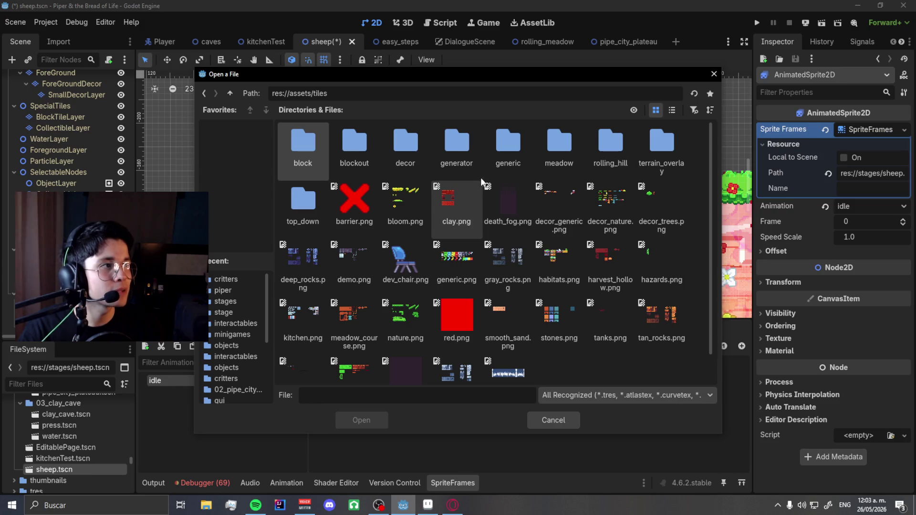
Load pidgeon.png from assets/sprites/critters/pidgeon and add its single cell as the idle frame.
left_click(234, 94)
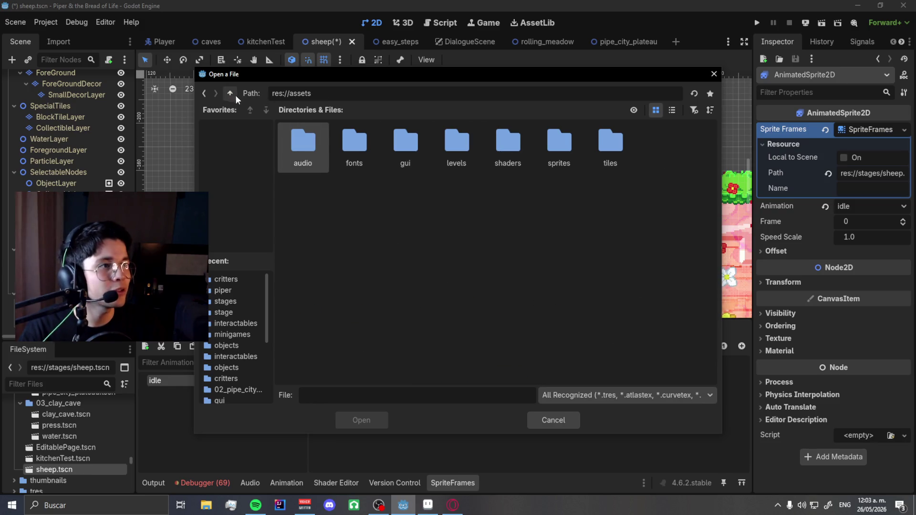
double_click(582, 159)
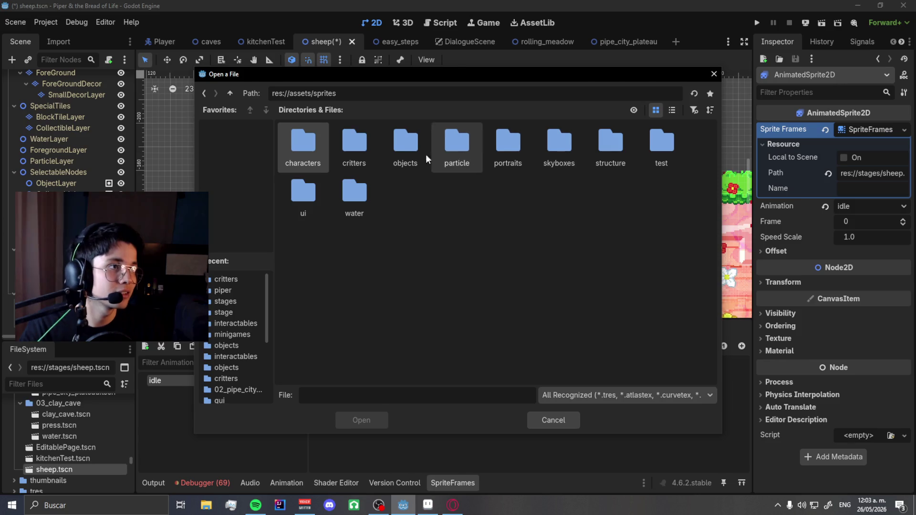
double_click(348, 149)
double_click(405, 143)
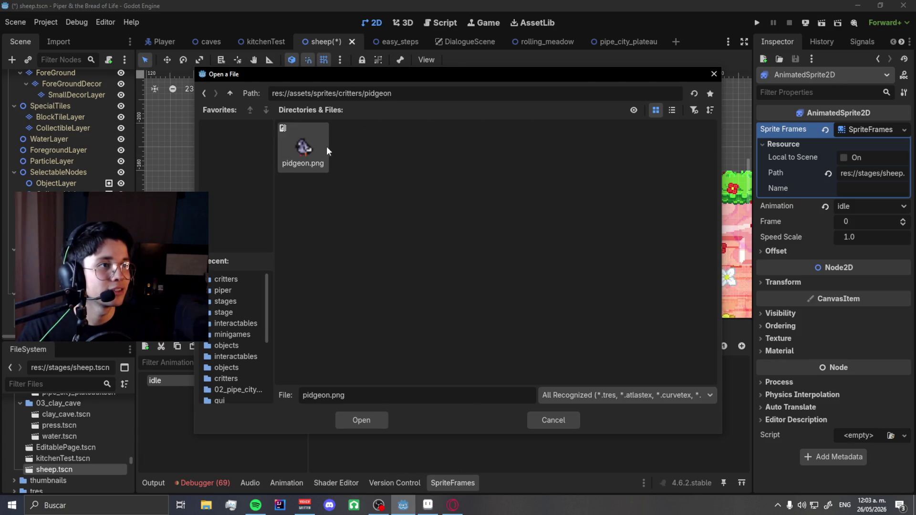
double_click(304, 145)
left_click(747, 105)
left_click(747, 105)
left_click(747, 105)
left_click(748, 123)
left_click(747, 125)
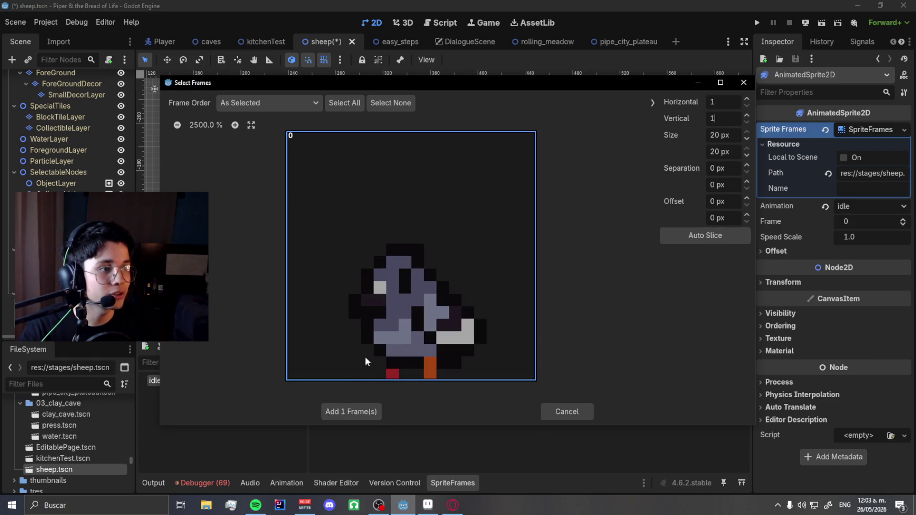
left_click(375, 348)
left_click(337, 419)
Drag the pigeon up onto the bushes, then save and run the scene with F6.
scroll(429, 248, "up", 8)
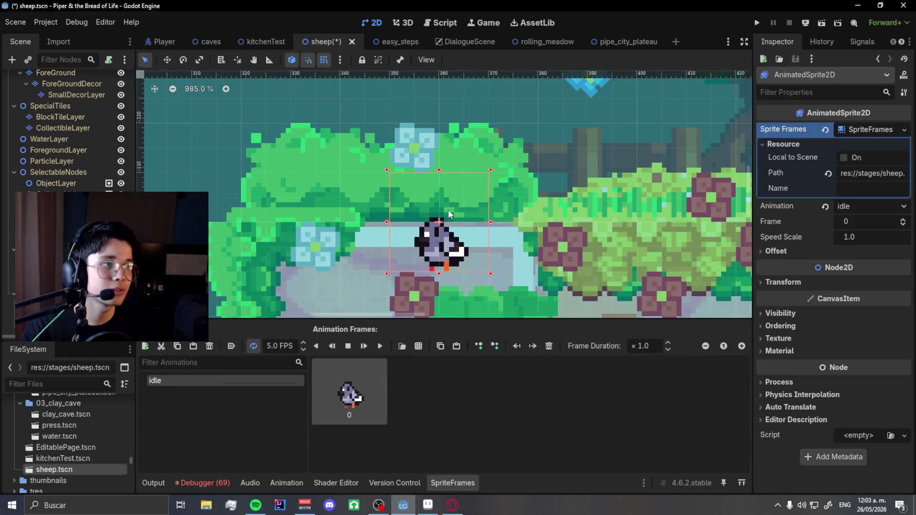
scroll(429, 246, "up", 2)
left_click_drag(443, 241, 449, 186)
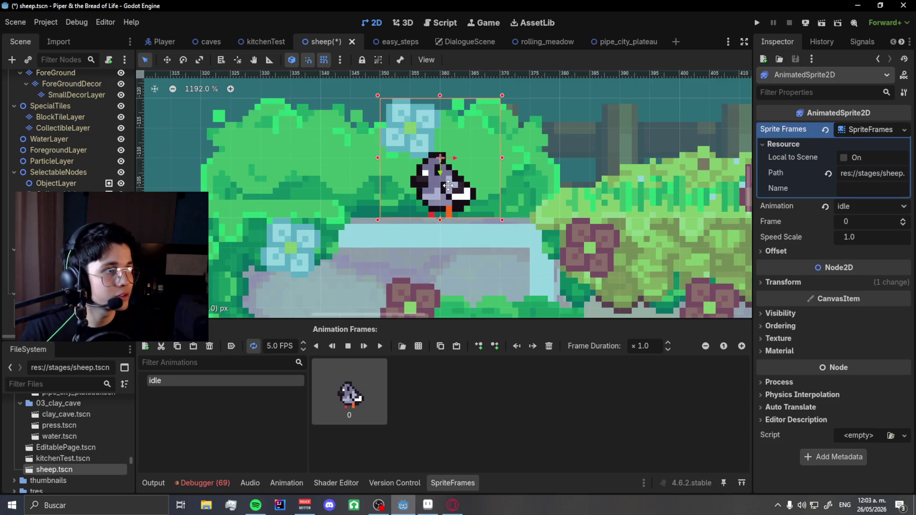
scroll(414, 239, "down", 3)
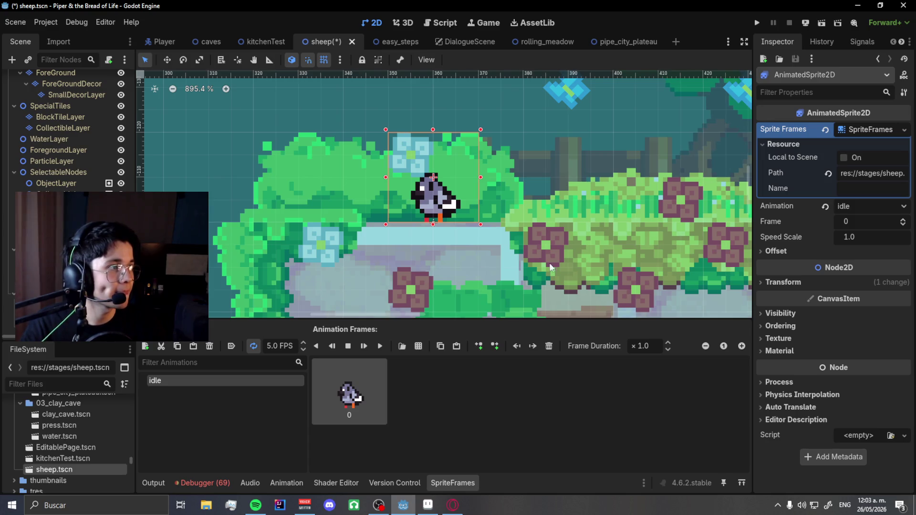
scroll(268, 245, "down", 5)
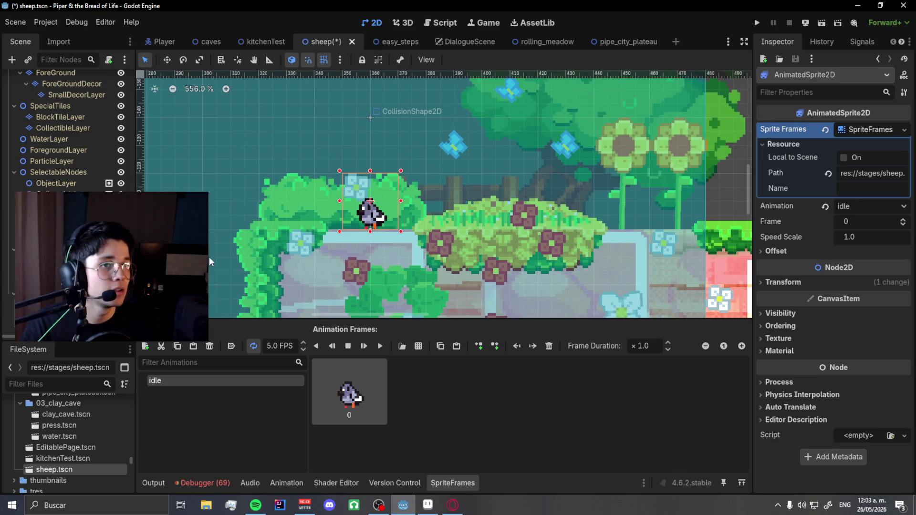
key("F6")
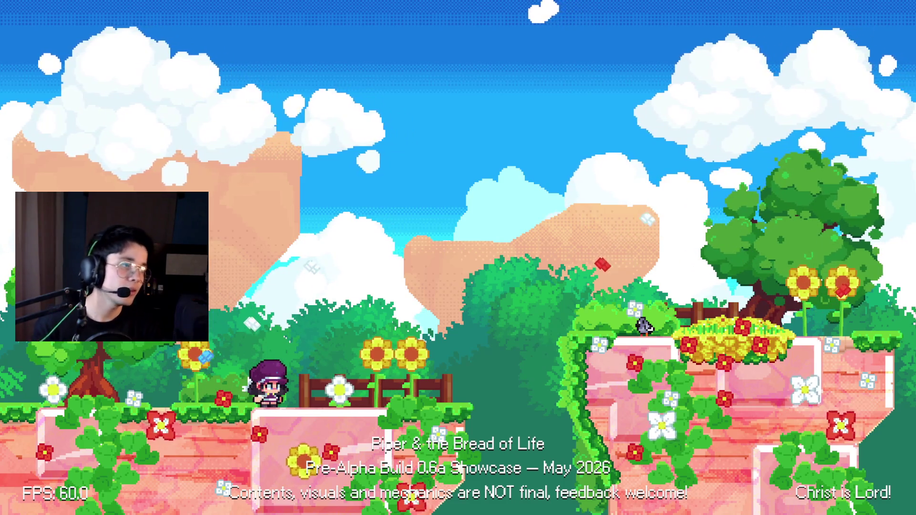
Run right and jump twice onto the raised platform to view the pigeon, then return to Godot.
key("Right")
key("space")
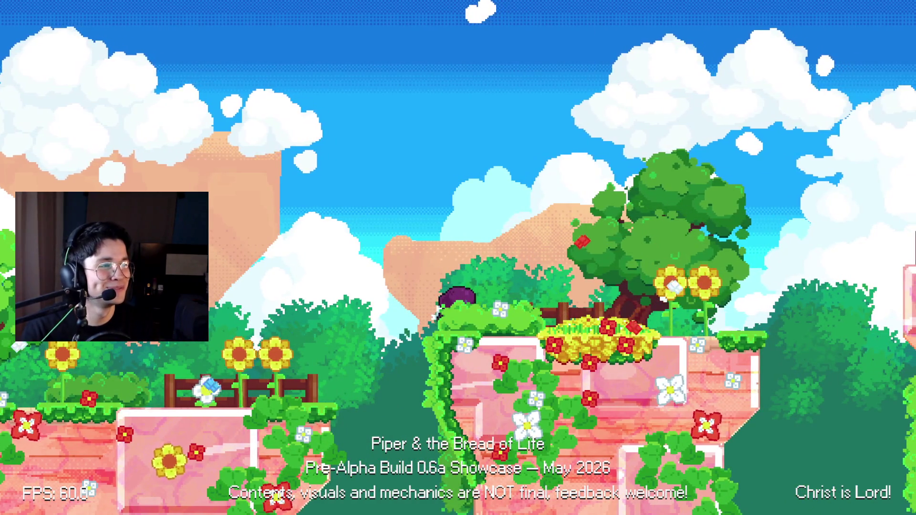
key("space")
key("alt+Tab")
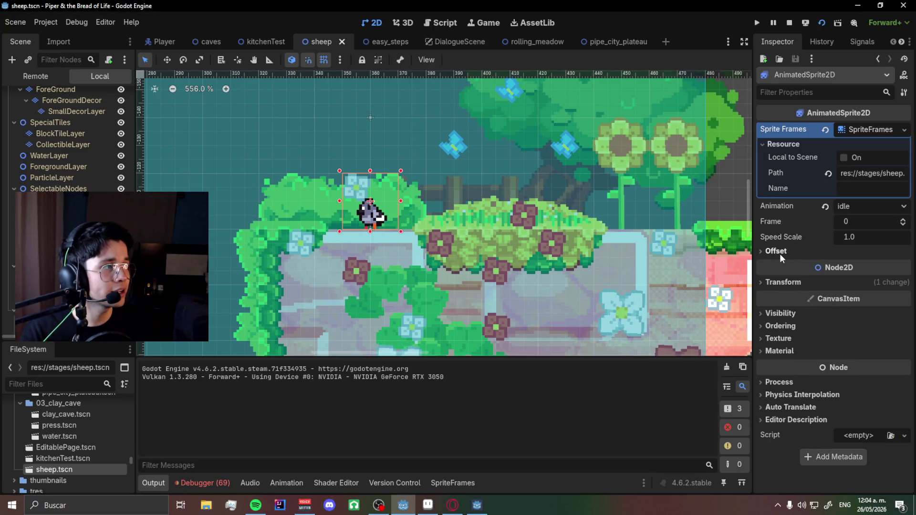
Enable Flip H on the pigeon sprite, save sheep.tscn and run the game with F5.
left_click(870, 131)
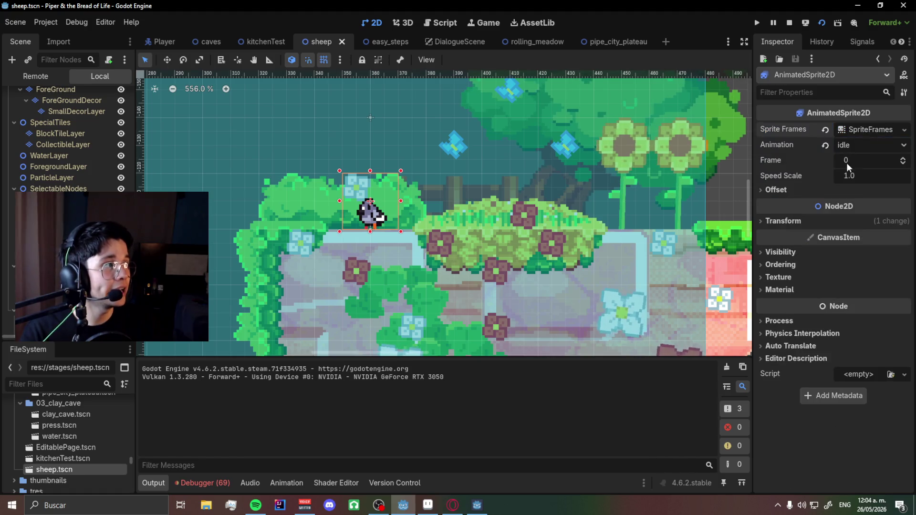
left_click(834, 187)
left_click(843, 251)
key("ctrl+s")
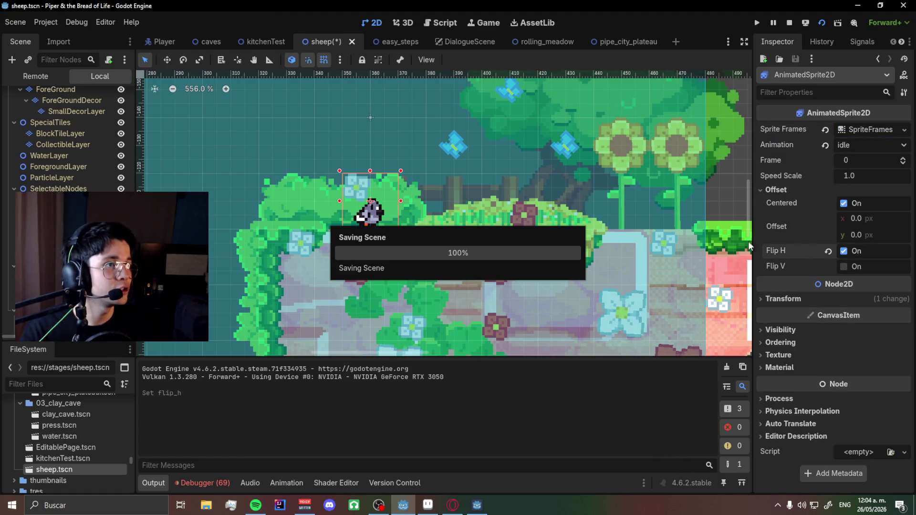
key("F5")
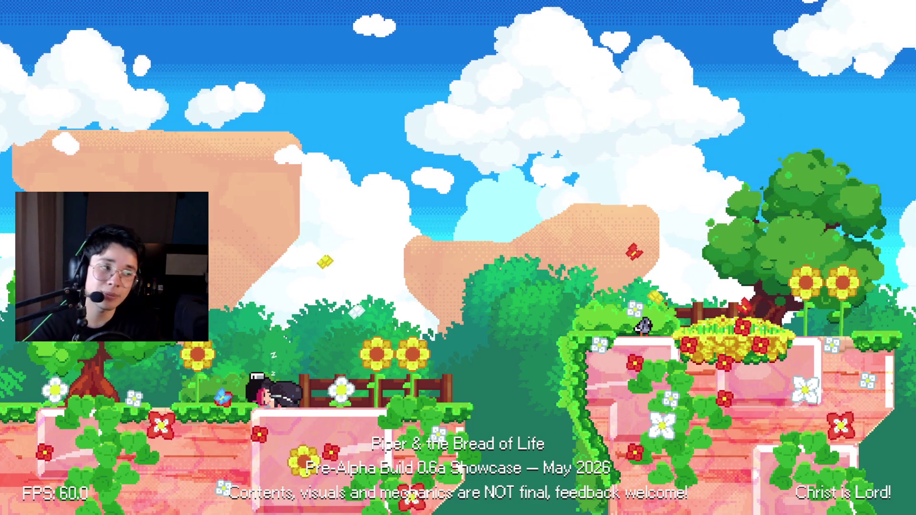
Run Piper right and onto the ledge, jump back left to the ground, then close the game with F8.
key("Right")
key("space")
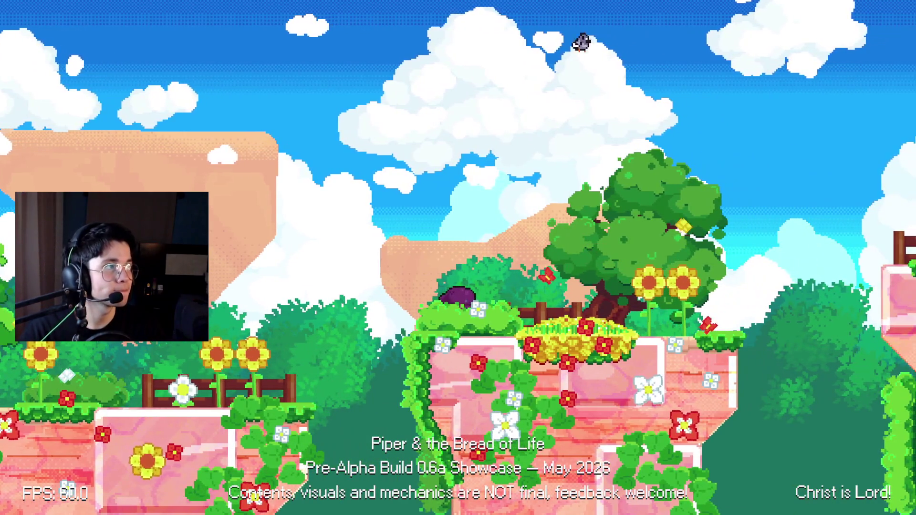
key("Left")
key("space")
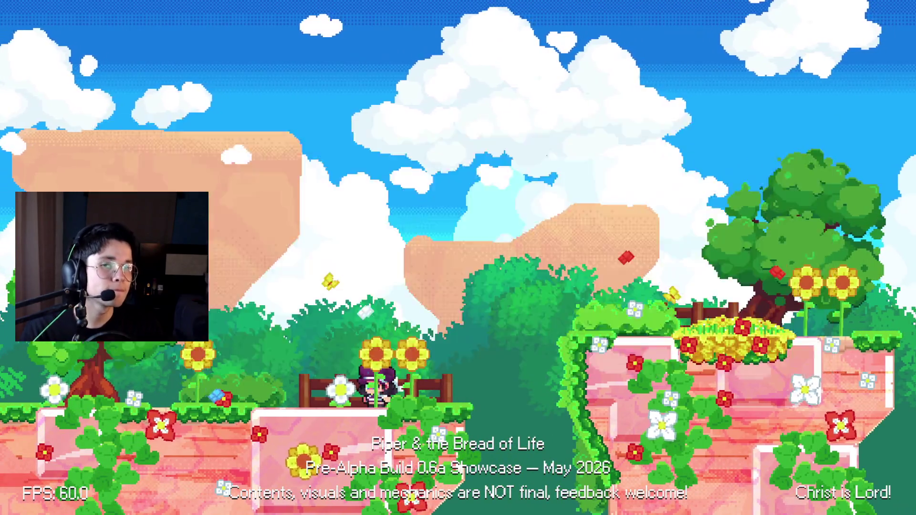
key("F8")
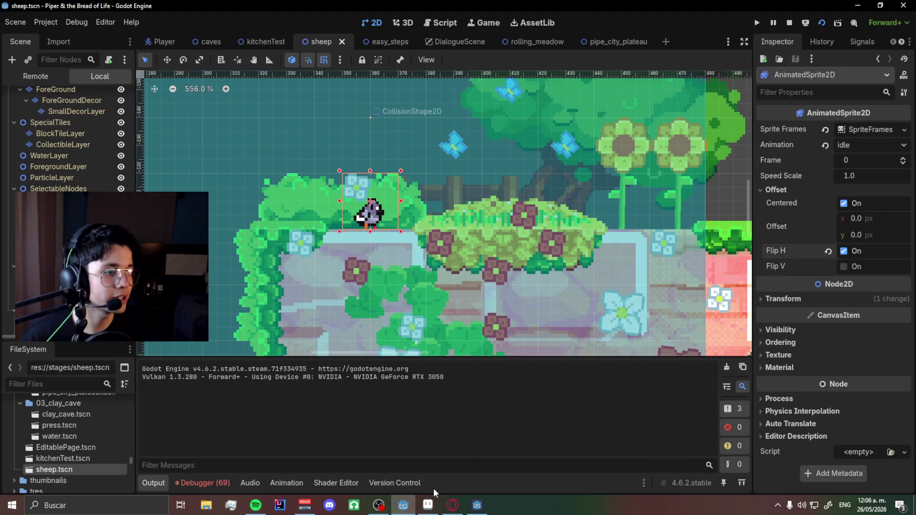
Switch to Aseprite, browse generic.png, clay_smooth and Sprite-0001.png, then return to pidgeon.png.
left_click(428, 505)
left_click(191, 32)
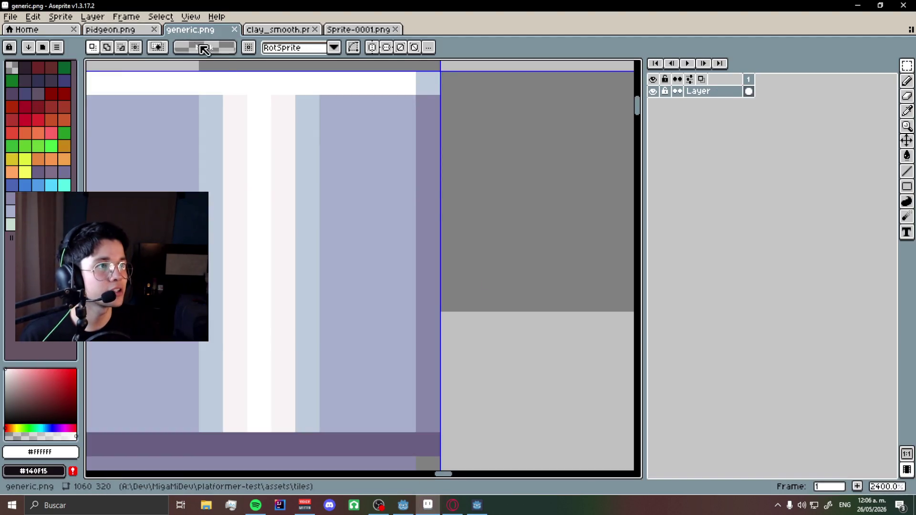
scroll(487, 266, "down", 4)
scroll(429, 276, "up", 3)
key("b")
scroll(286, 285, "down", 1)
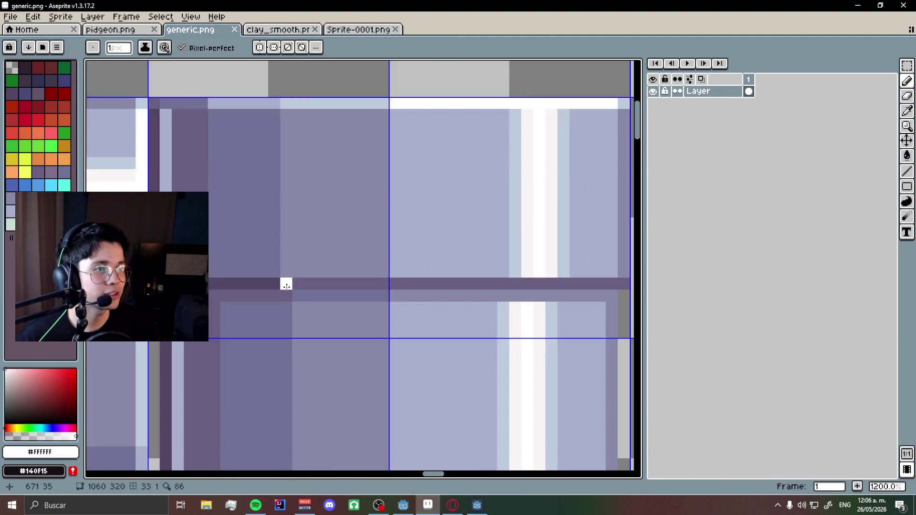
scroll(286, 285, "up", 3)
left_click(292, 32)
left_click(366, 31)
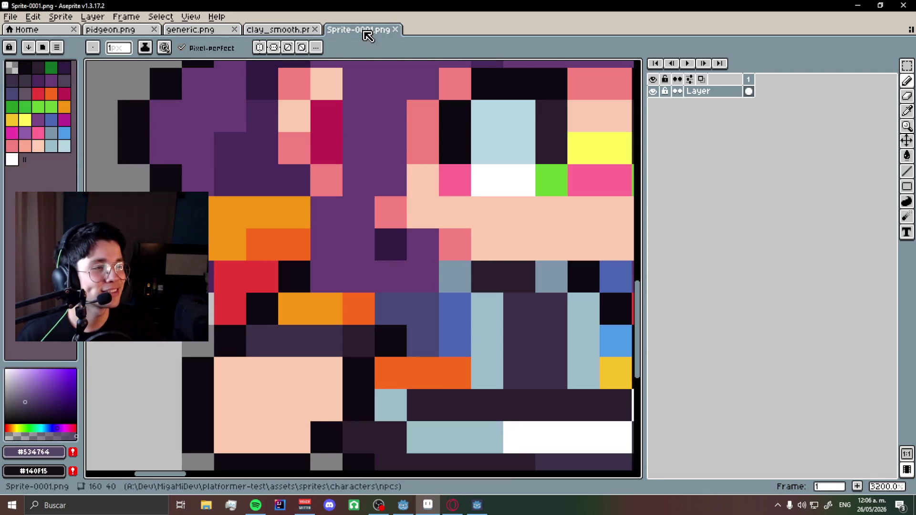
left_click(116, 30)
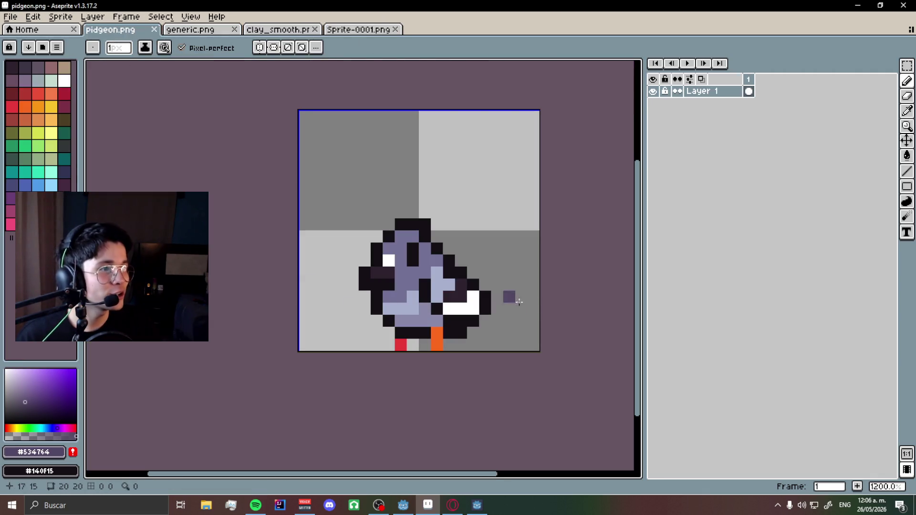
Paint-bucket the pigeon's dark outline pixels purple #534764, undoing one unwanted fill.
key("g")
left_click(371, 283)
left_click(389, 261)
scroll(389, 261, "up", 1)
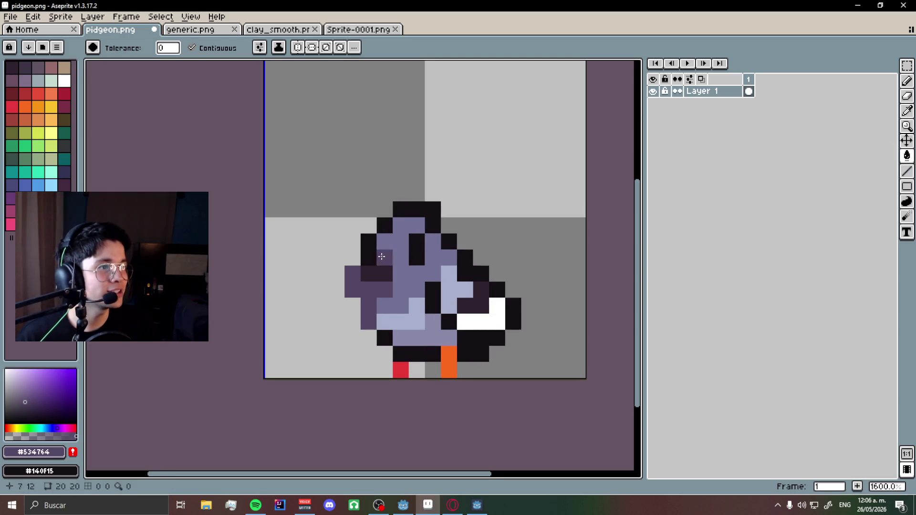
key("ctrl+z")
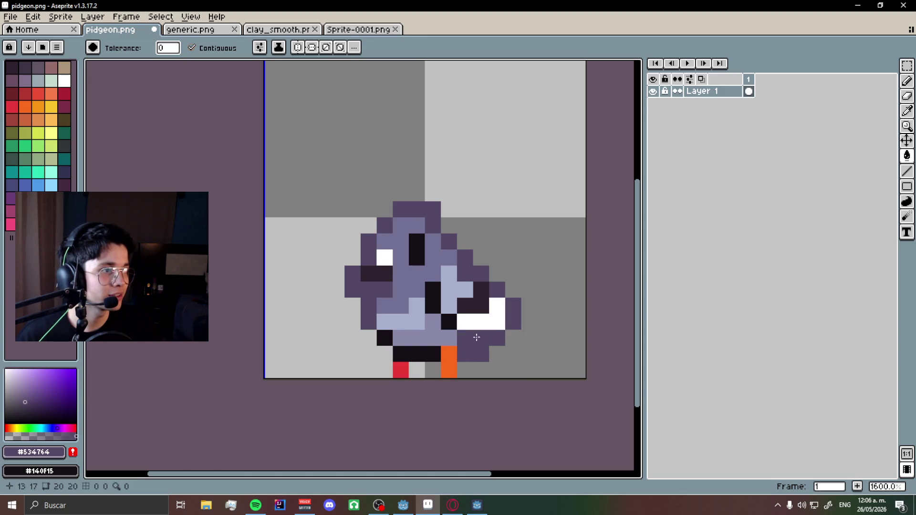
scroll(387, 336, "down", 7)
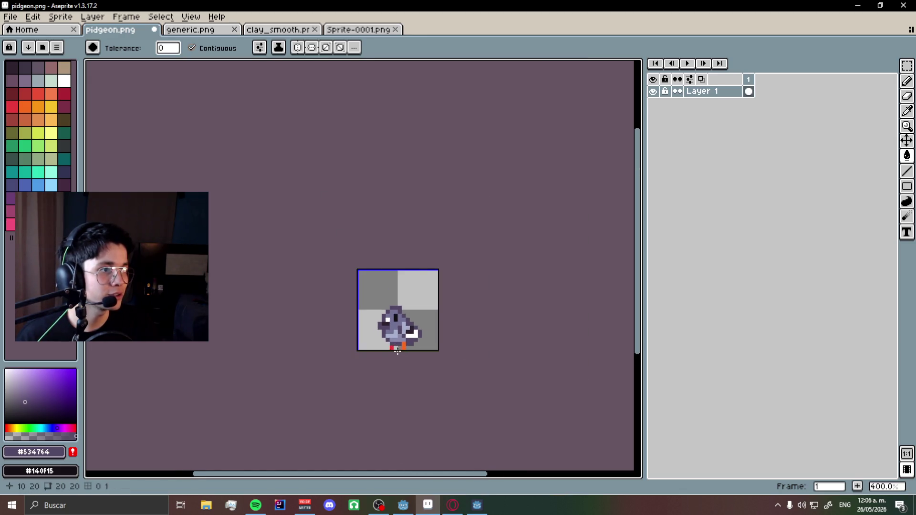
scroll(397, 345, "up", 7)
Pencil a near-black #140F15 beak left of the head and darken two pixels near the tail.
key("b")
scroll(384, 328, "up", 3)
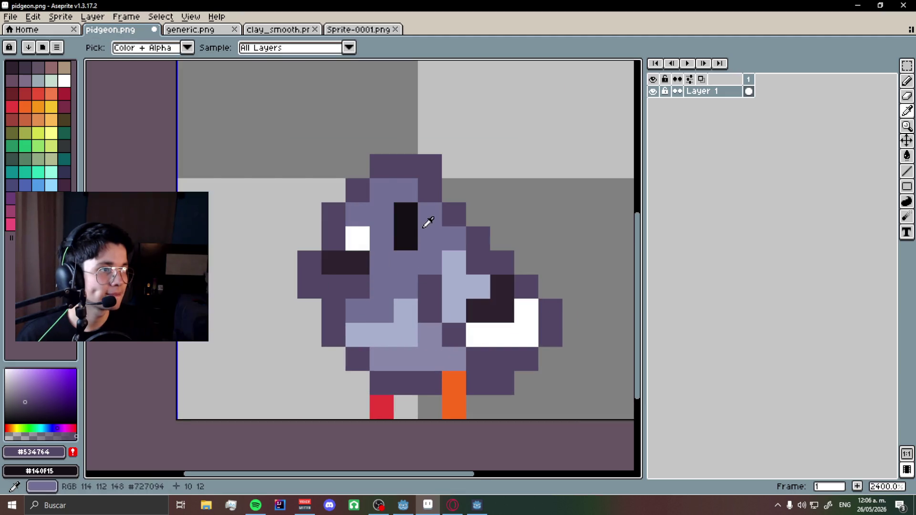
left_click(405, 227, "alt")
left_click_drag(359, 282, 313, 291)
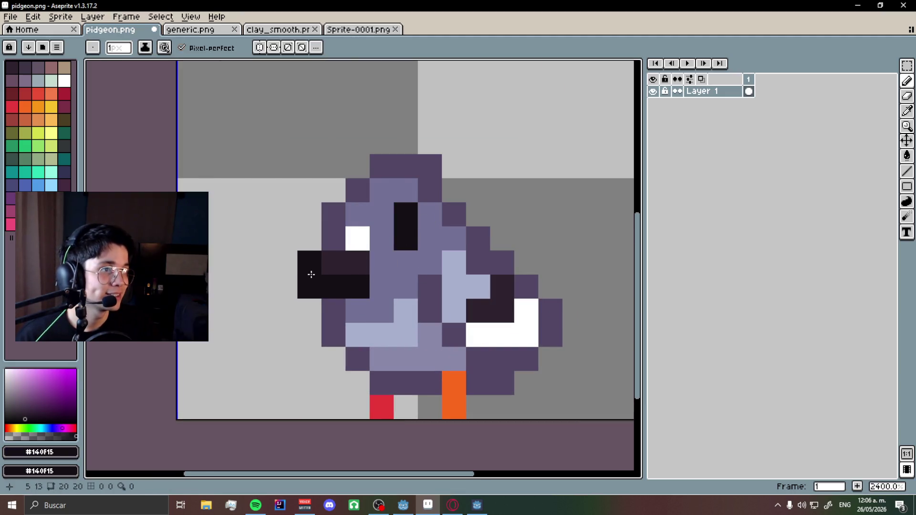
scroll(308, 272, "down", 4)
scroll(385, 289, "up", 3)
left_click(385, 290)
left_click(358, 238)
scroll(413, 321, "down", 8)
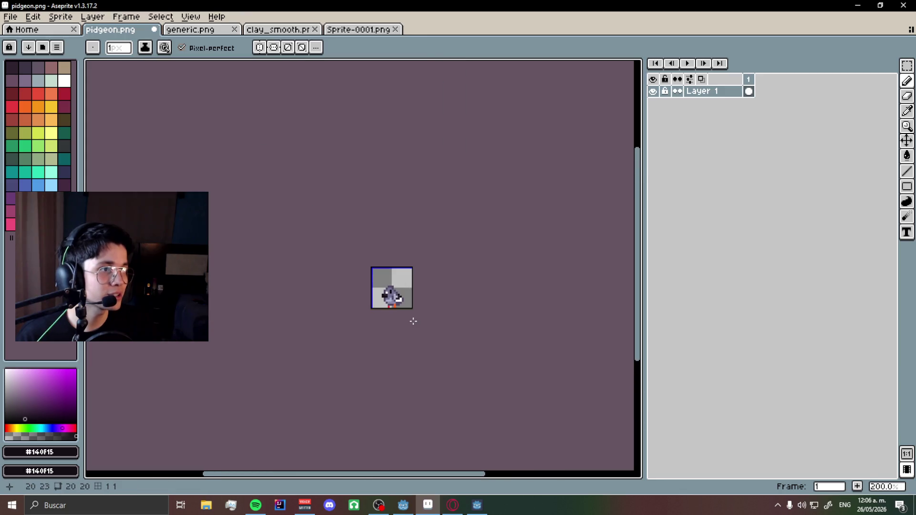
scroll(412, 315, "up", 2)
scroll(386, 292, "up", 3)
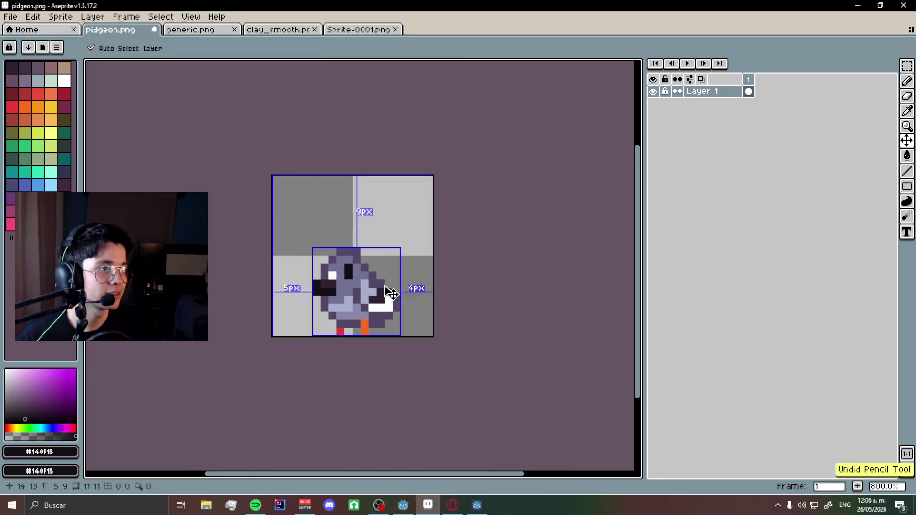
scroll(433, 311, "down", 5)
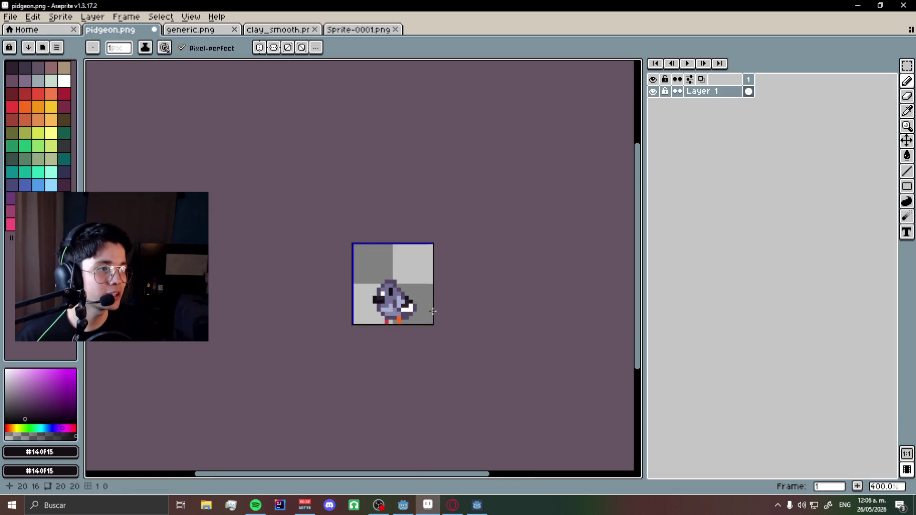
scroll(420, 307, "up", 5)
Save the edited pigeon sprite.
key("ctrl+s")
scroll(402, 297, "up", 5)
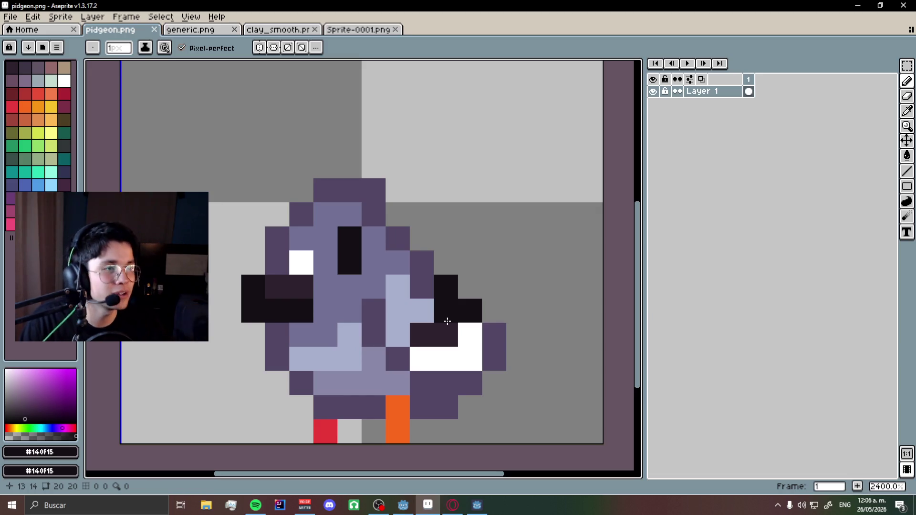
scroll(447, 321, "down", 3)
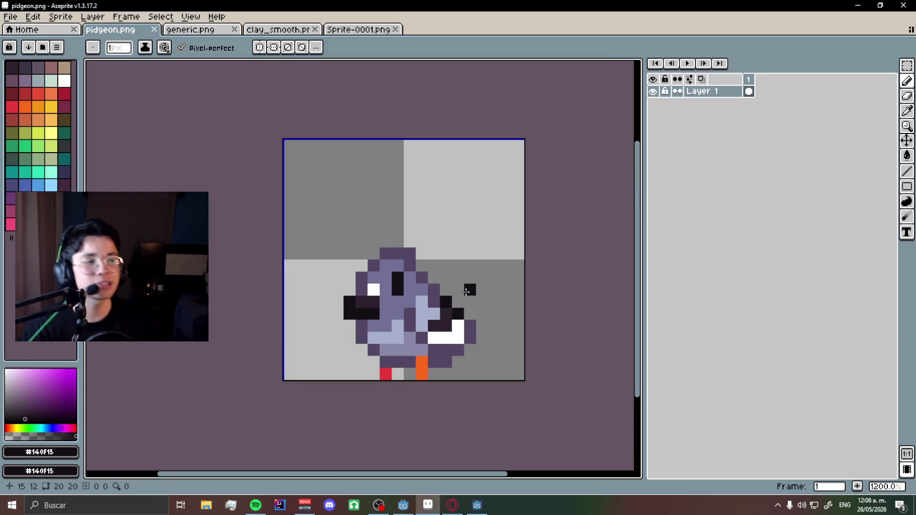
scroll(466, 292, "down", 1)
scroll(442, 339, "up", 4)
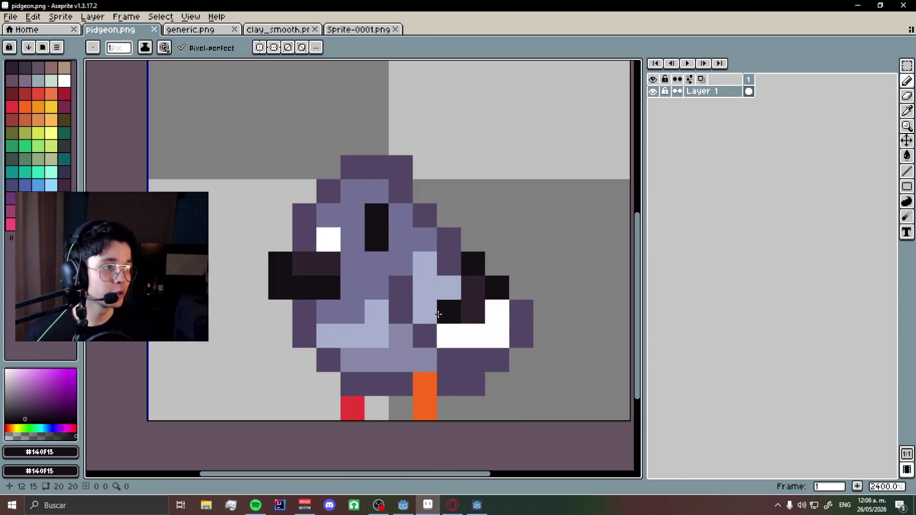
Eyedrop pale lilac #A7AFCC and paint it along the bottom row and the tail's right edge.
left_click(470, 311, "alt")
scroll(434, 355, "down", 7)
scroll(422, 286, "up", 6)
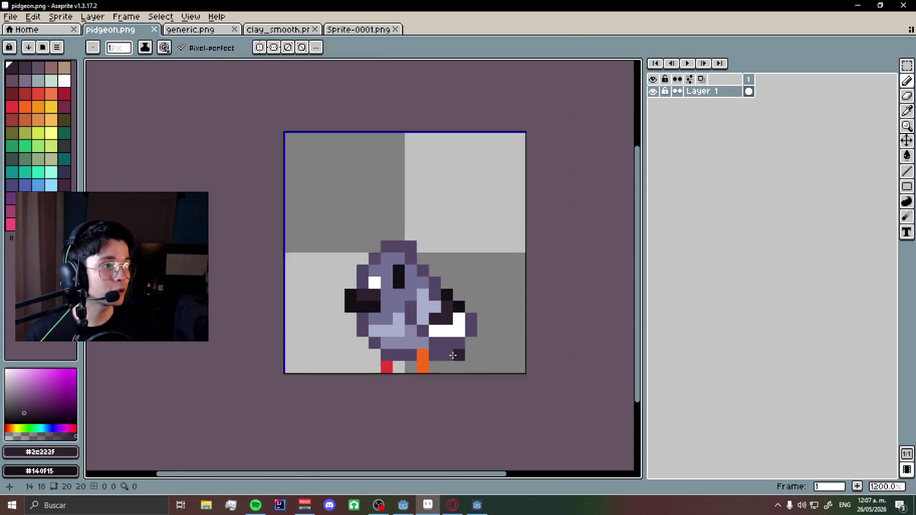
left_click(419, 289, "alt")
mouse_move(429, 339)
left_mouse_down()
mouse_move(463, 337)
mouse_move(476, 312)
left_mouse_up()
left_click(441, 308, "alt")
scroll(492, 345, "down", 2)
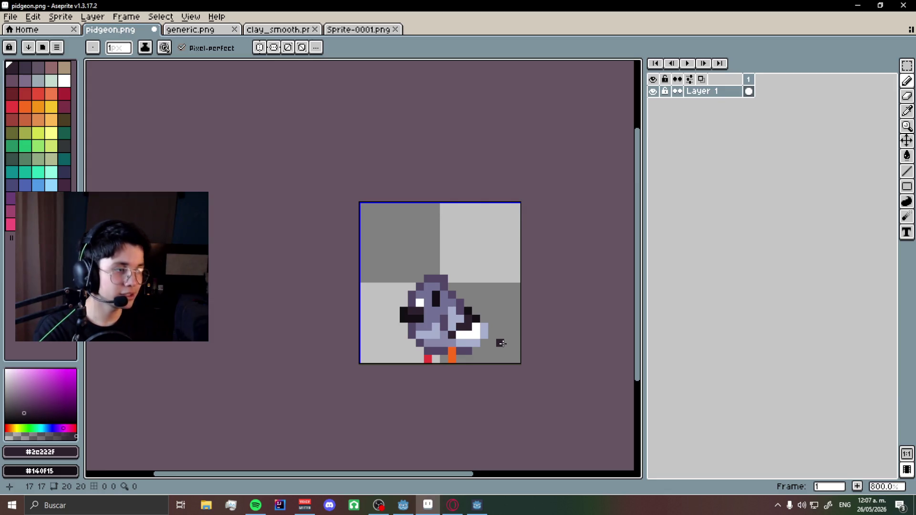
scroll(505, 343, "up", 2)
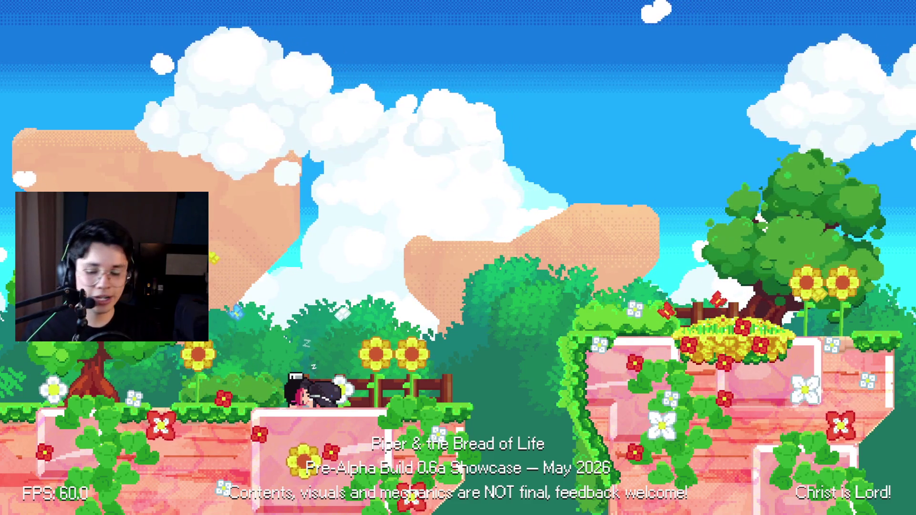
Leave Aseprite and switch over to the Godot editor.
key("alt+Tab")
key("alt+Tab")
Relaunch the game with F5, walk Piper right onto the platform and back, then return to Aseprite.
key("Tab")
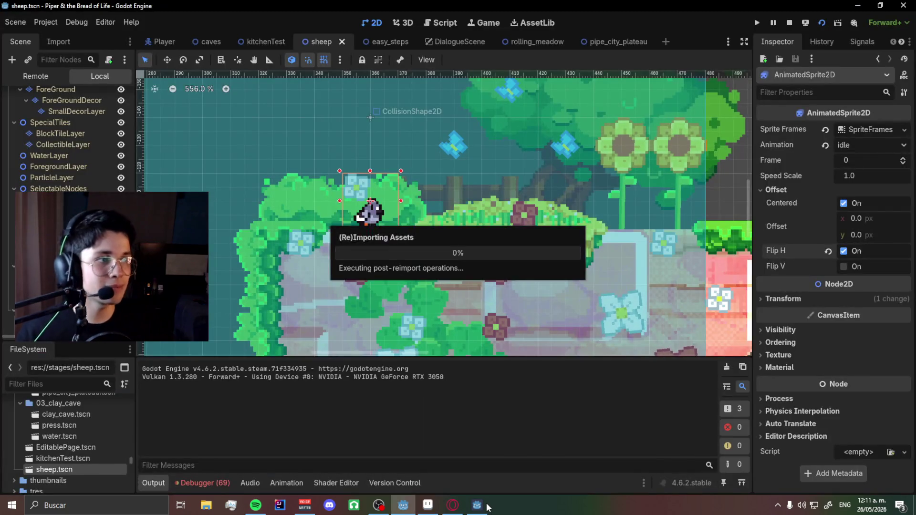
key("F5")
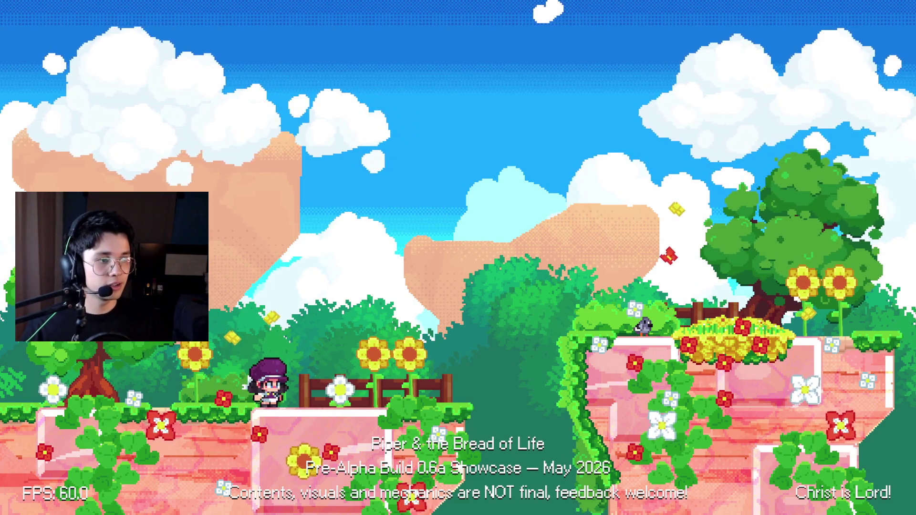
key("Right")
key("space")
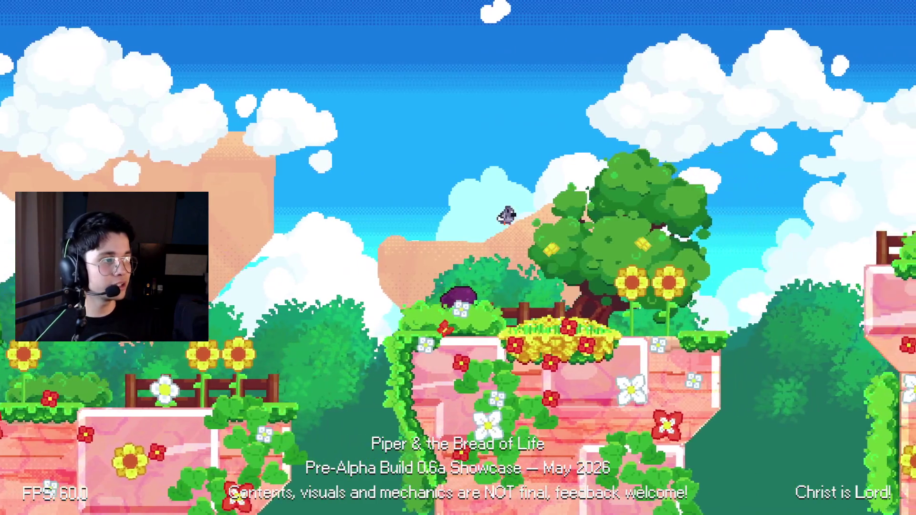
key("Left")
key("space")
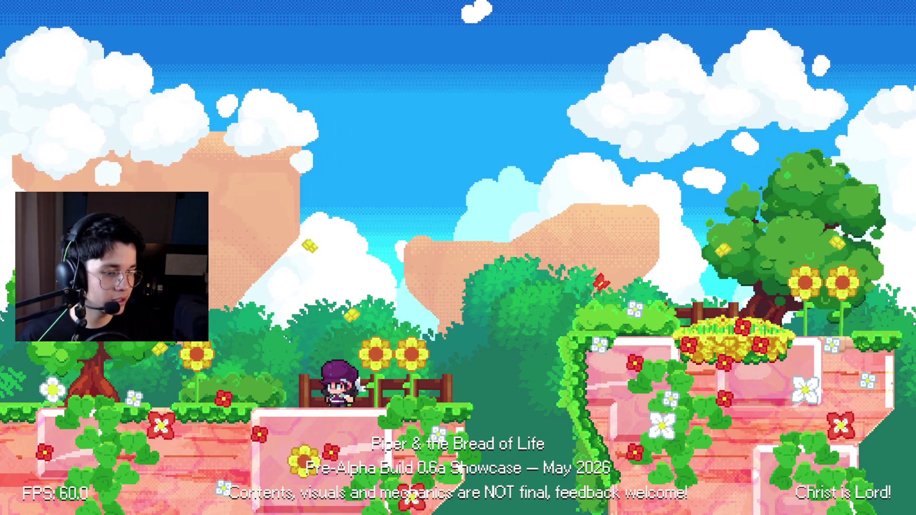
key("alt+Tab")
key("alt+Tab")
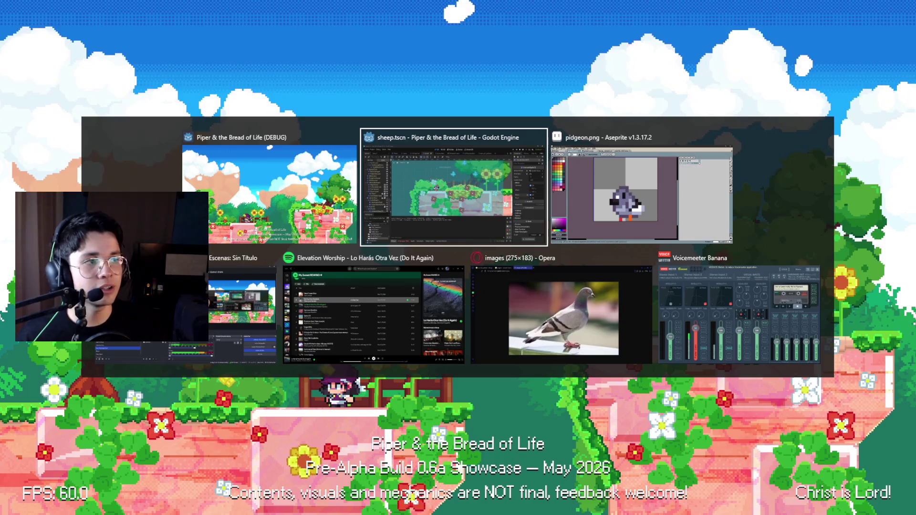
scroll(414, 335, "up", 2)
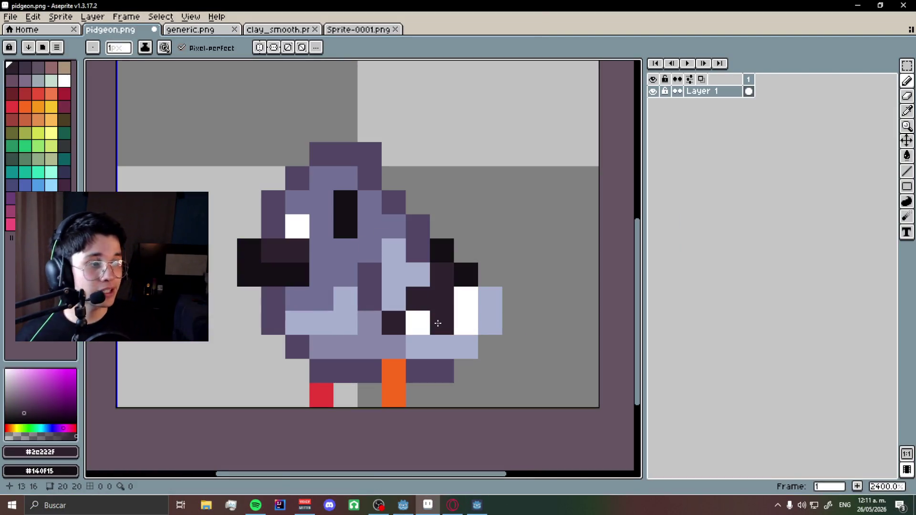
Undo the stray belly pixel, save, and eyedrop pale yellow #F8FFA6 from generic.png.
key("ctrl+z")
key("ctrl+s")
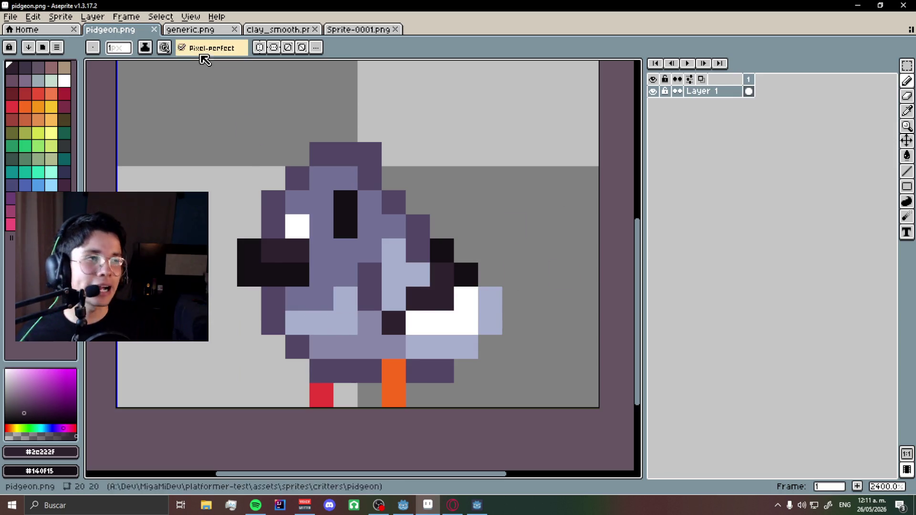
left_click(217, 30)
scroll(283, 177, "down", 6)
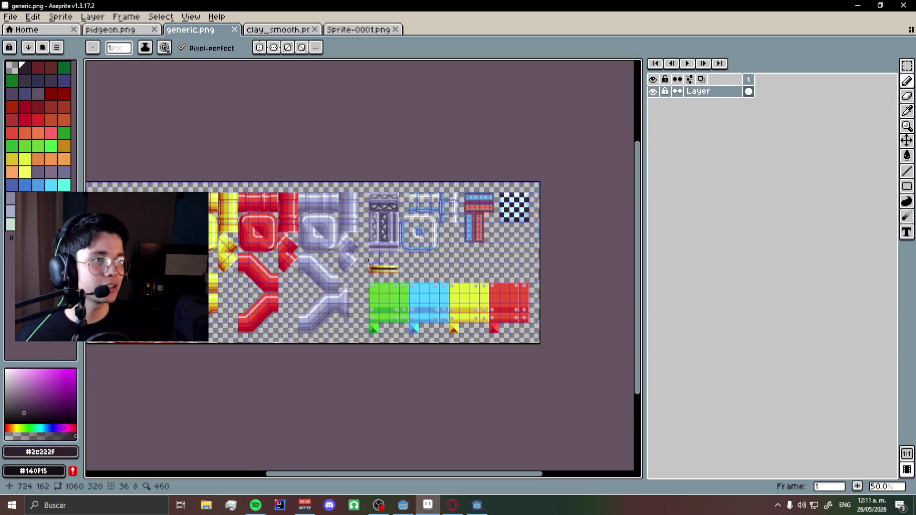
scroll(248, 205, "up", 5)
scroll(311, 221, "up", 7)
key("i")
left_click(428, 180)
Flood-fill the pigeon's body, eye highlight, wing and tail patches pale yellow.
left_click(113, 30)
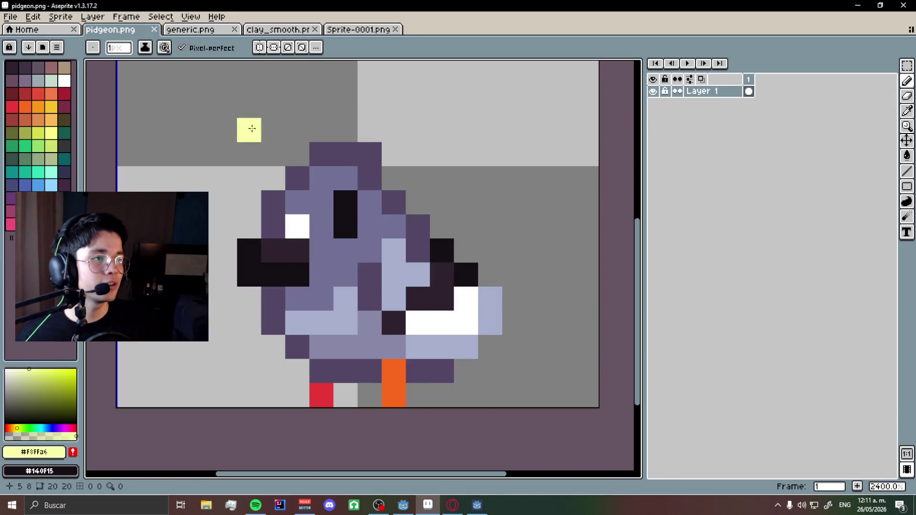
left_click(908, 156)
left_click(320, 229)
left_click(301, 234)
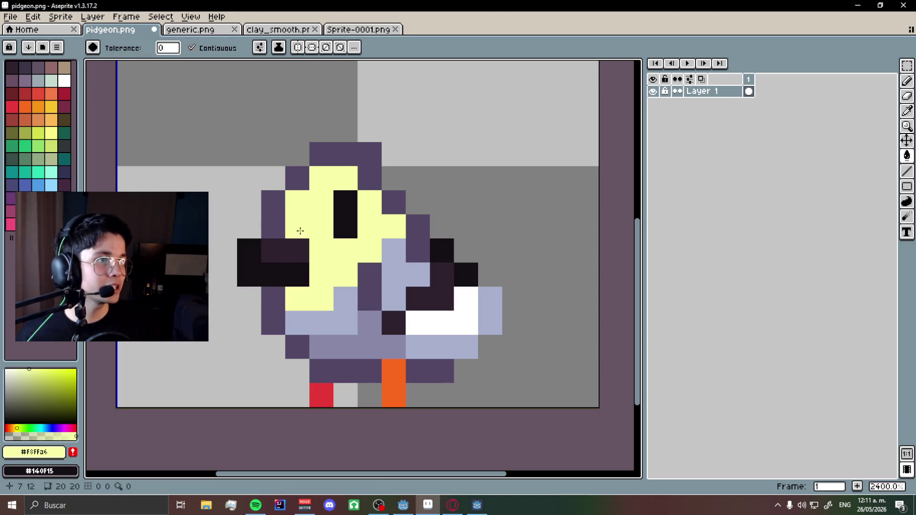
left_click(346, 322)
left_click(393, 267)
left_click(430, 298)
left_click(437, 322)
left_click(369, 337)
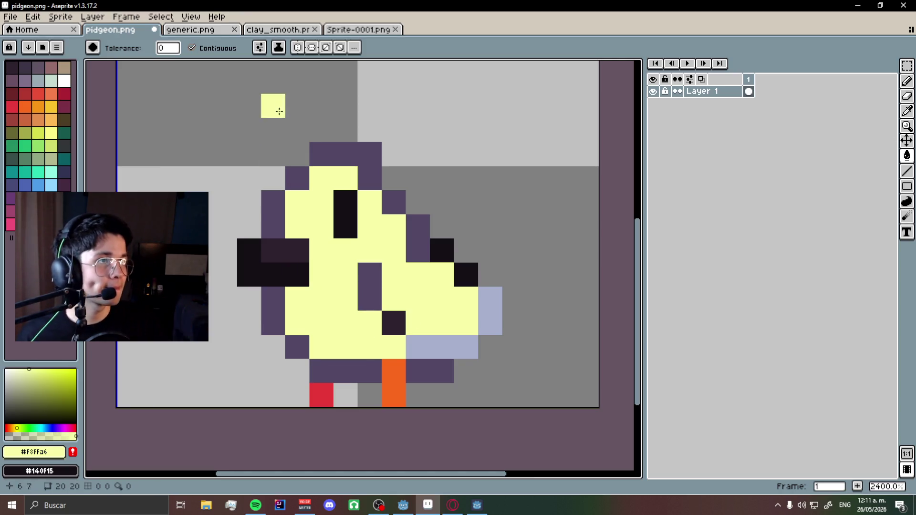
Sample orange-brown #C88615 from generic.png, after first trying a dark red.
left_click(190, 30)
scroll(334, 248, "down", 2)
scroll(286, 260, "up", 2)
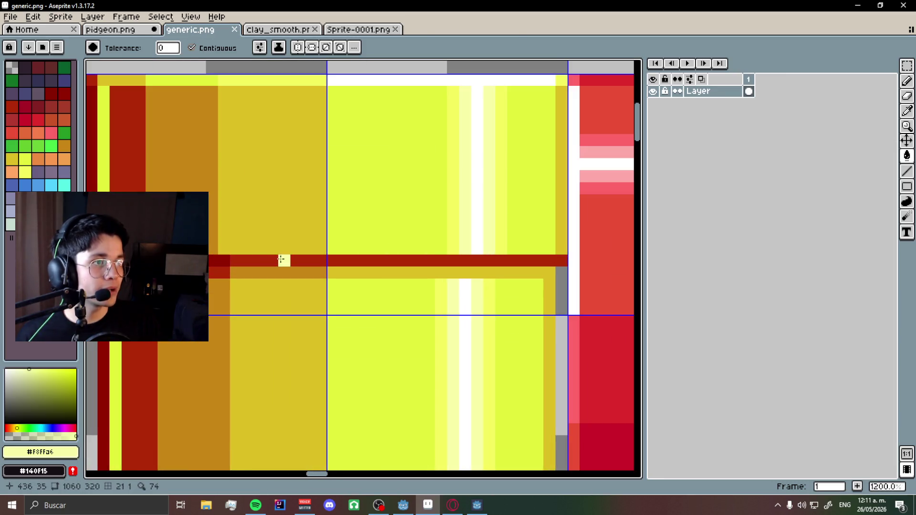
left_click(281, 259, "alt")
left_click(111, 29)
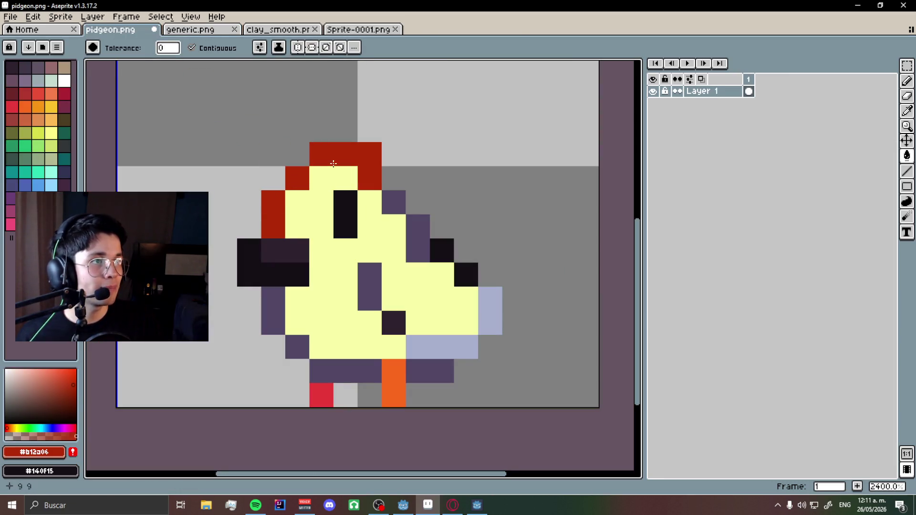
left_click(222, 29)
left_click(181, 90, "alt")
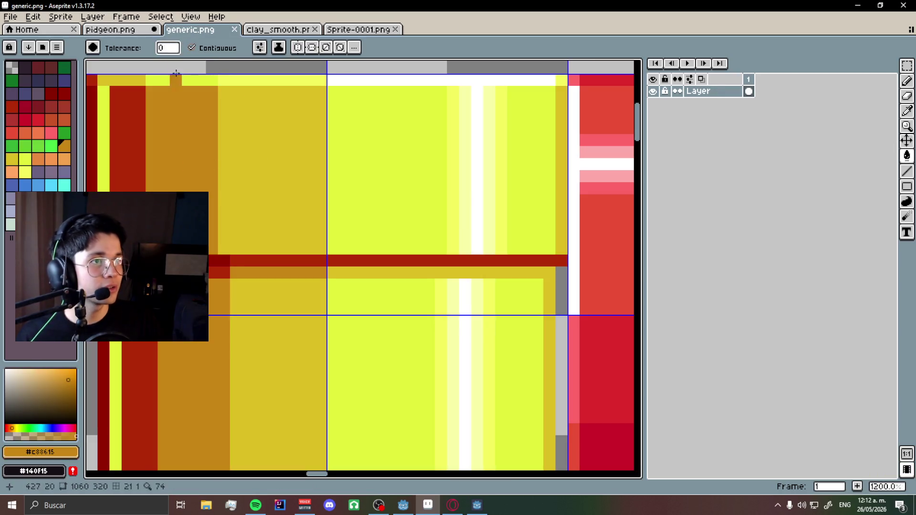
left_click(111, 30)
Fill the head, right-side and bottom outline pixels orange-brown, undoing stray fills.
left_click(297, 178)
left_click(345, 154)
left_click(334, 110)
key("ctrl+z")
left_click(260, 203)
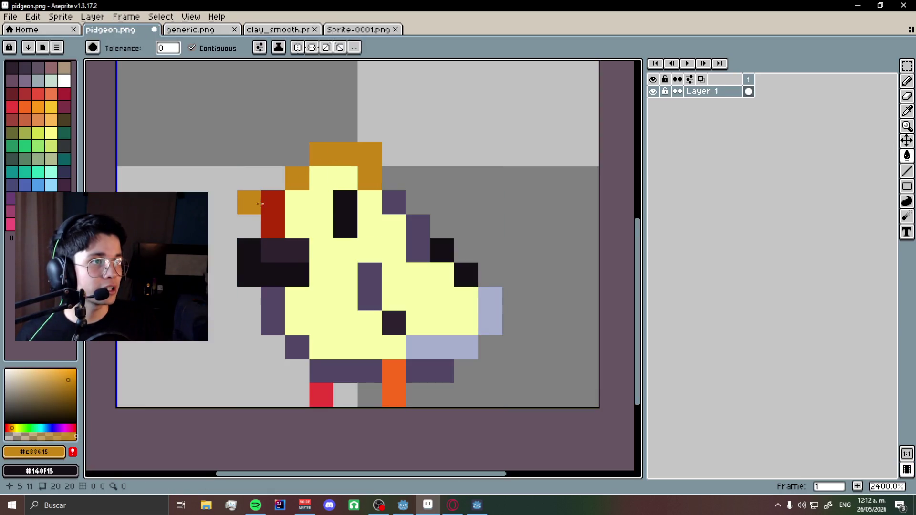
key("ctrl+z")
left_click(394, 203)
left_click(417, 236)
left_click(443, 253)
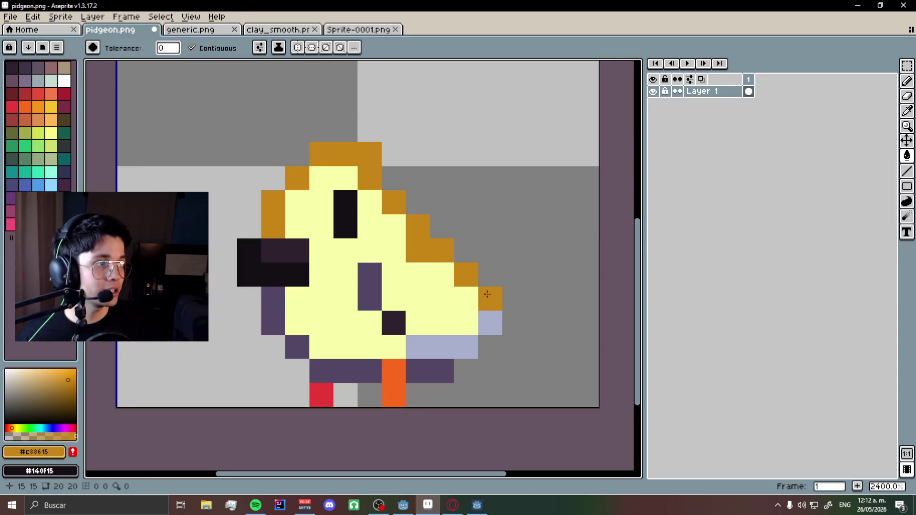
key("ctrl+z")
left_click(346, 371)
left_click(432, 369)
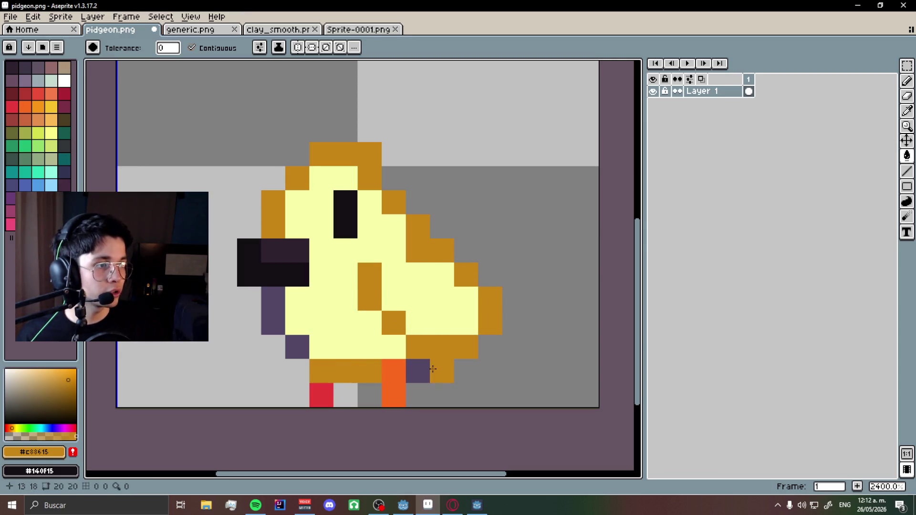
left_click(282, 319)
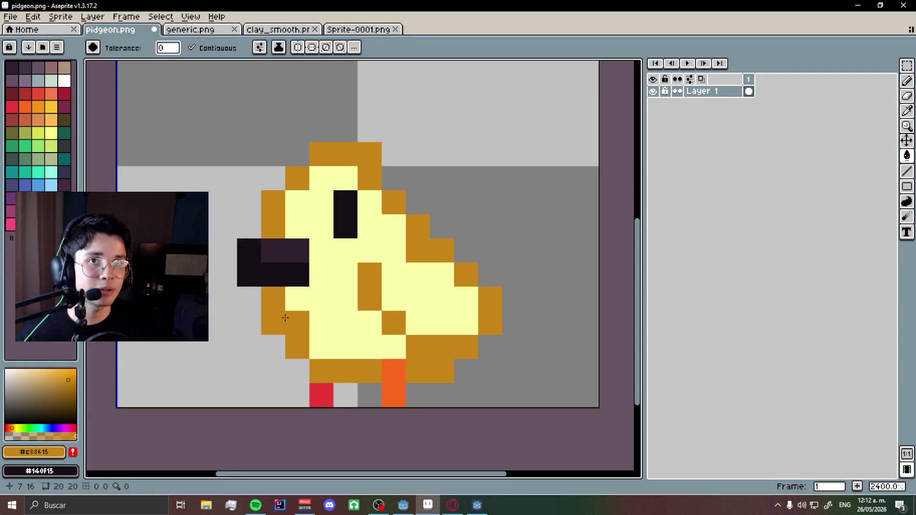
Sample red from Sprite-0001.png and fill the chick's brown outline patches red.
left_click(281, 30)
left_click(334, 30)
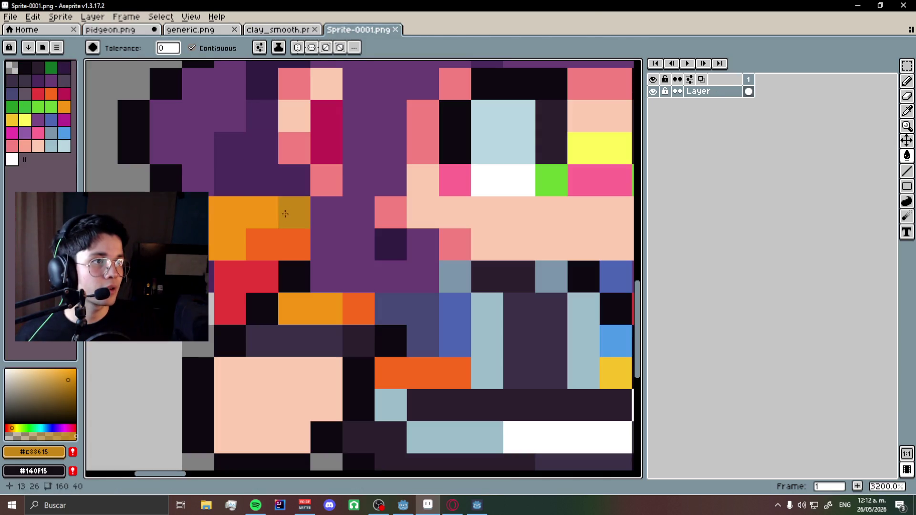
left_click(239, 266, "alt")
left_click(135, 33)
mouse_move(249, 203)
left_mouse_down()
mouse_move(296, 179)
mouse_move(361, 174)
left_mouse_up()
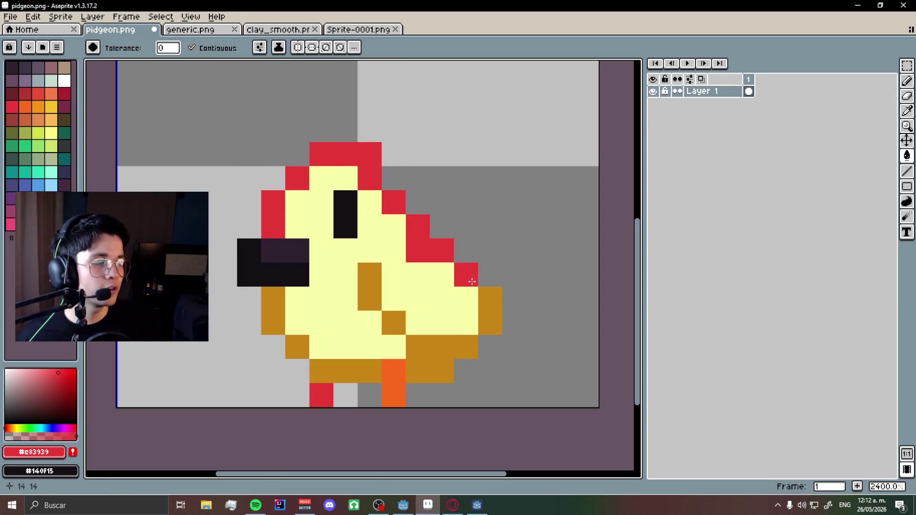
key("ctrl+z")
left_click(424, 342)
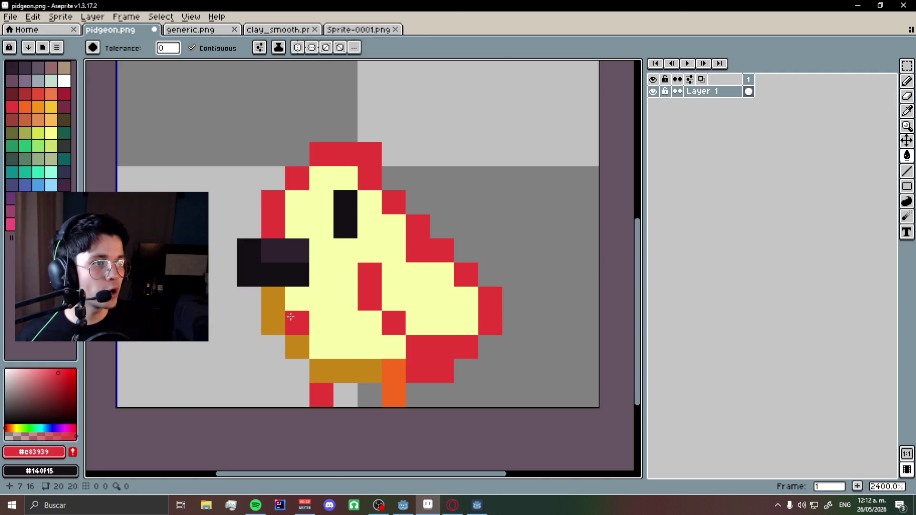
key("ctrl+z")
left_click(279, 311)
left_click(301, 341)
left_click(338, 365)
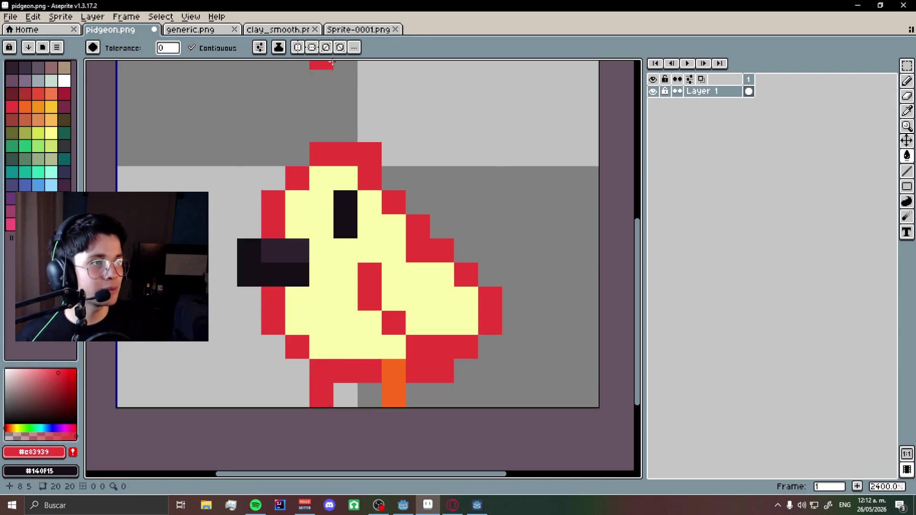
Try an orange body fill from Sprite-0001.png, then undo it and the red outline recolour.
left_click(358, 29)
left_click(249, 200, "alt")
left_click(111, 29)
left_click(325, 251)
left_click(325, 251)
scroll(334, 267, "down", 3)
scroll(368, 301, "up", 2)
key("v")
key("ctrl+z")
key("ctrl+z")
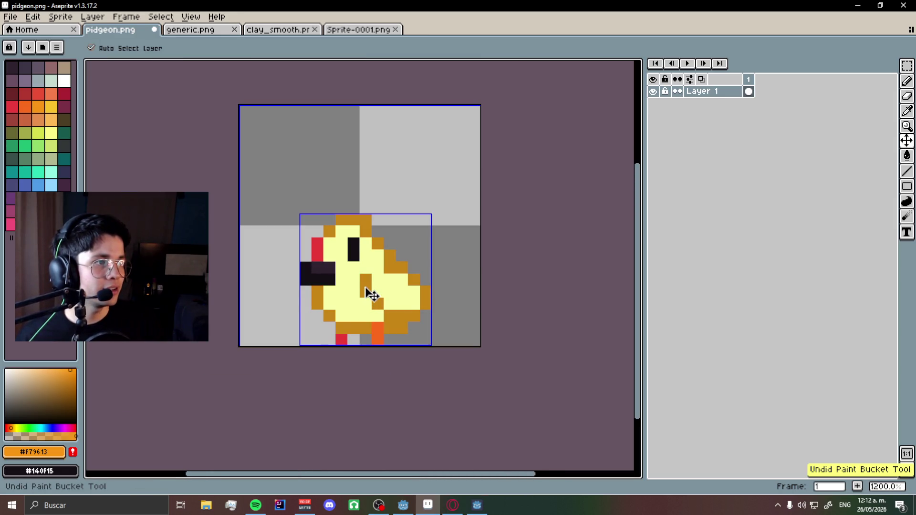
key("g")
scroll(365, 286, "up", 2)
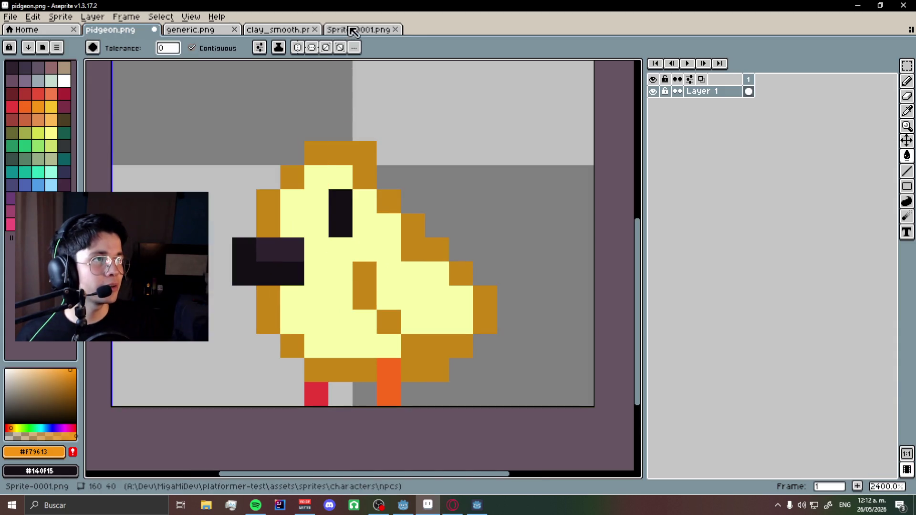
Eyedrop red from Sprite-0001.png and fill the chick's black beak pixels red.
left_click(358, 29)
left_click(148, 29)
left_click(277, 241)
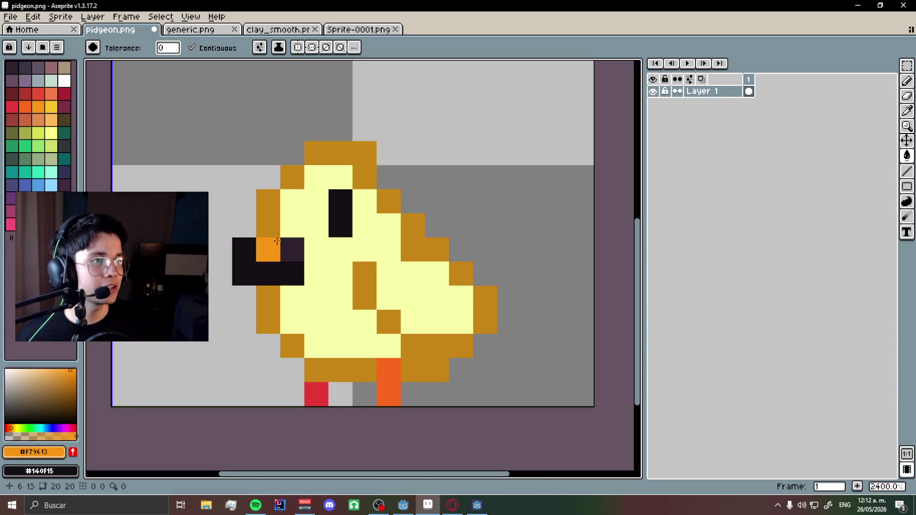
left_click(358, 29)
left_click(129, 84, "alt")
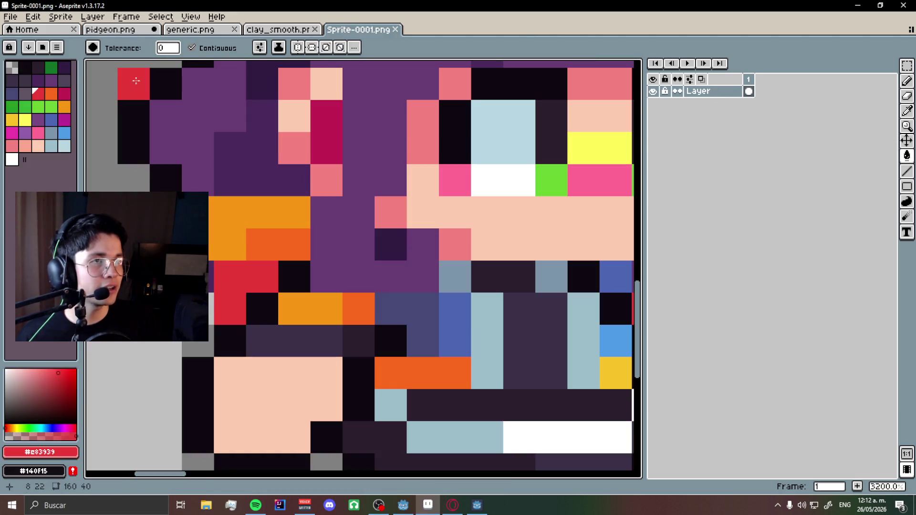
left_click(134, 30)
left_click(243, 273)
scroll(362, 291, "down", 5)
scroll(361, 291, "down", 3)
scroll(361, 292, "up", 3)
scroll(362, 292, "up", 1)
left_click(190, 16)
left_click(191, 17)
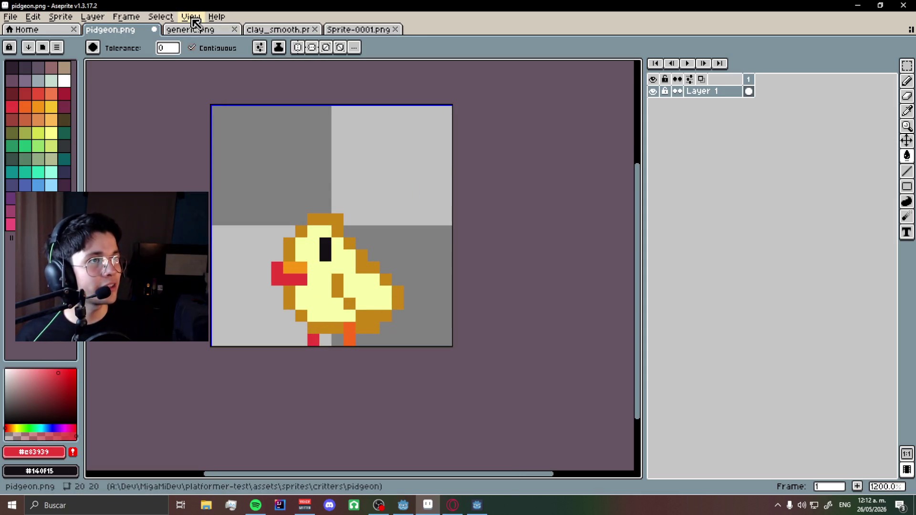
Eyedrop #f3ff5e from generic.png and refill the chick's body and a tail pixel with it.
left_click(194, 30)
left_click(359, 170, "alt")
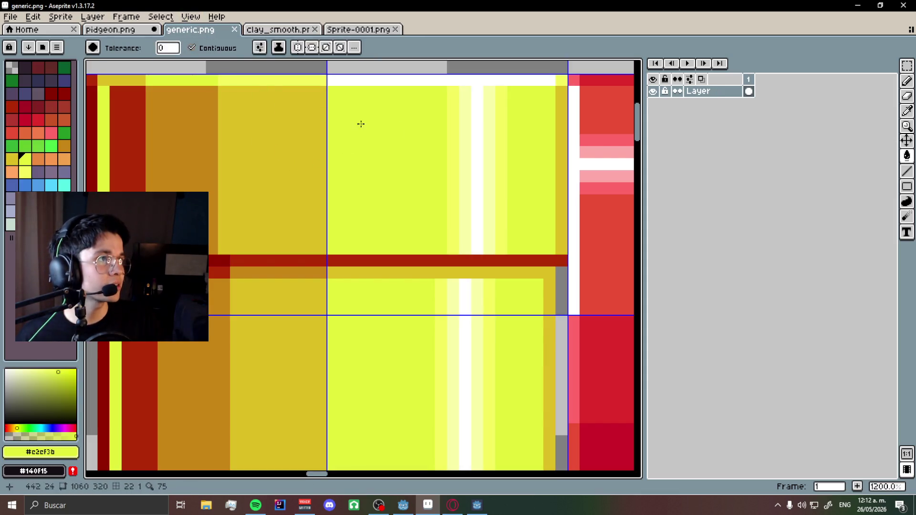
left_click(454, 104, "alt")
left_click(110, 29)
left_click(350, 283)
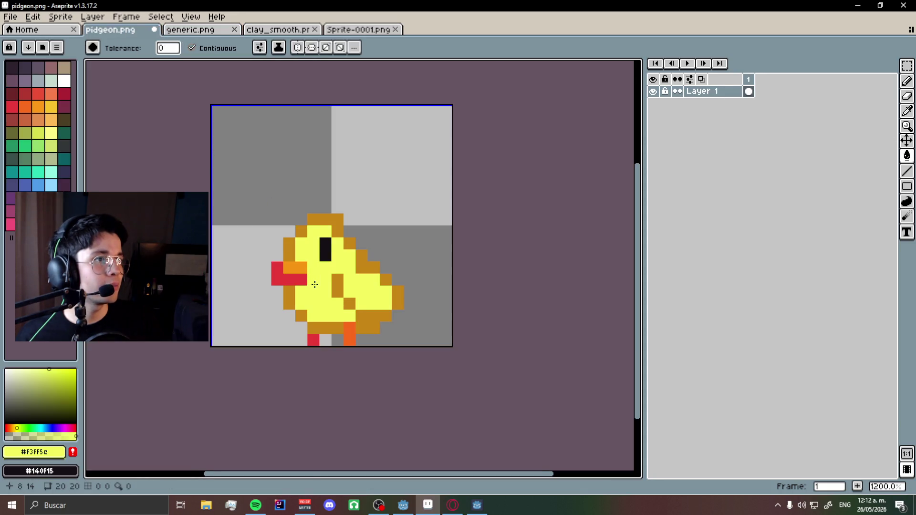
scroll(350, 283, "down", 3)
scroll(374, 290, "up", 3)
left_click(374, 290)
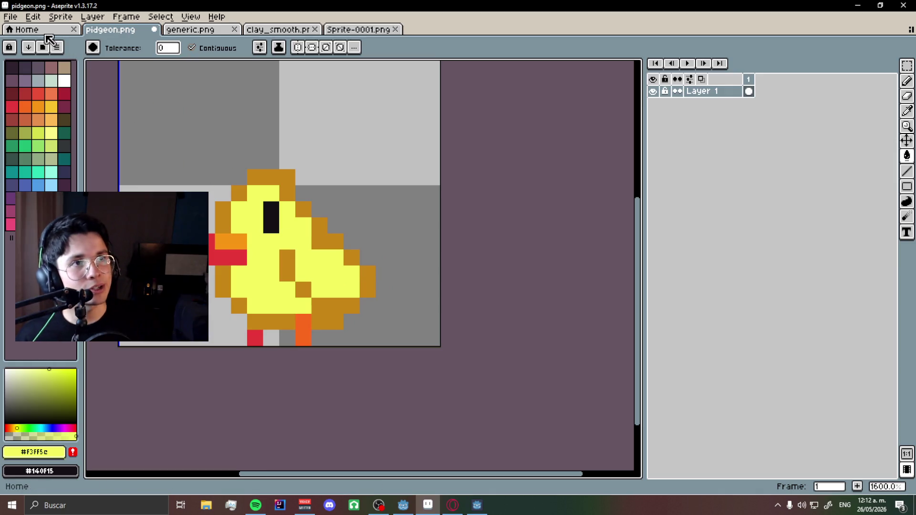
left_click(10, 16)
left_click(43, 81)
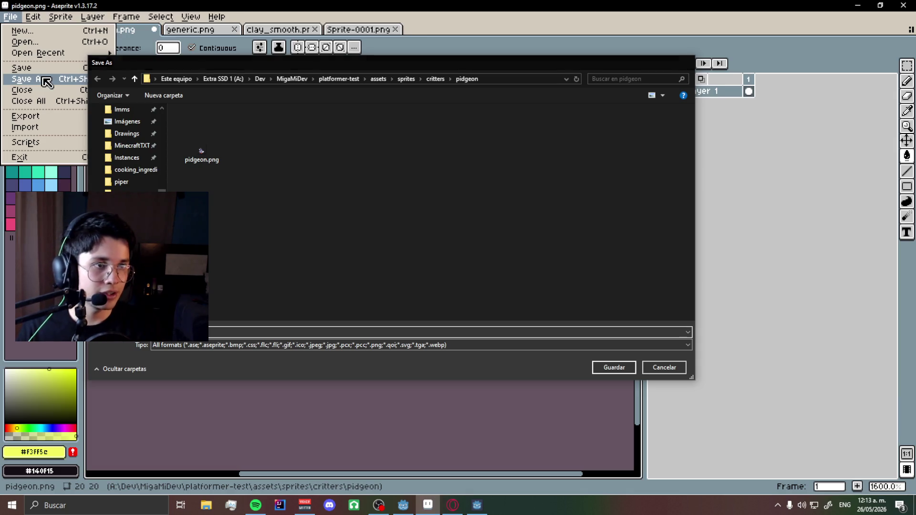
Save the chick as brid.png in the pidgeon folder and return to Godot.
key("Return")
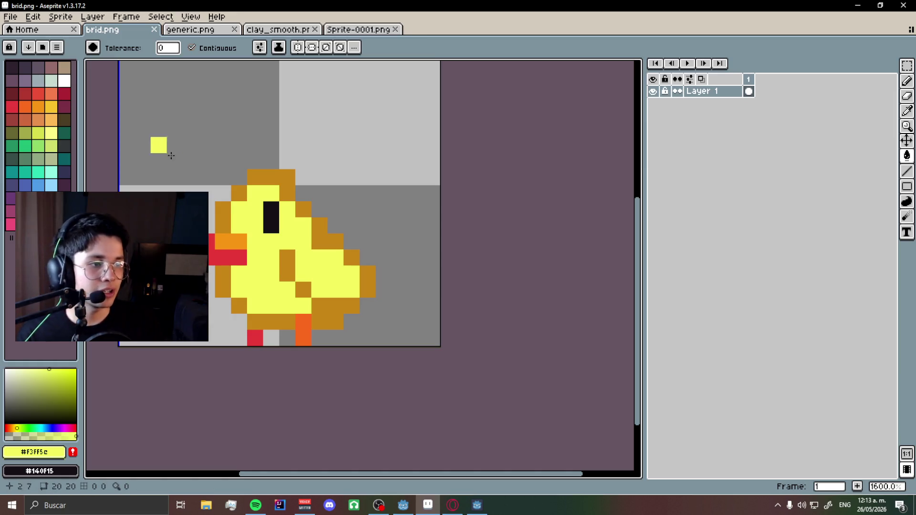
left_click(403, 506)
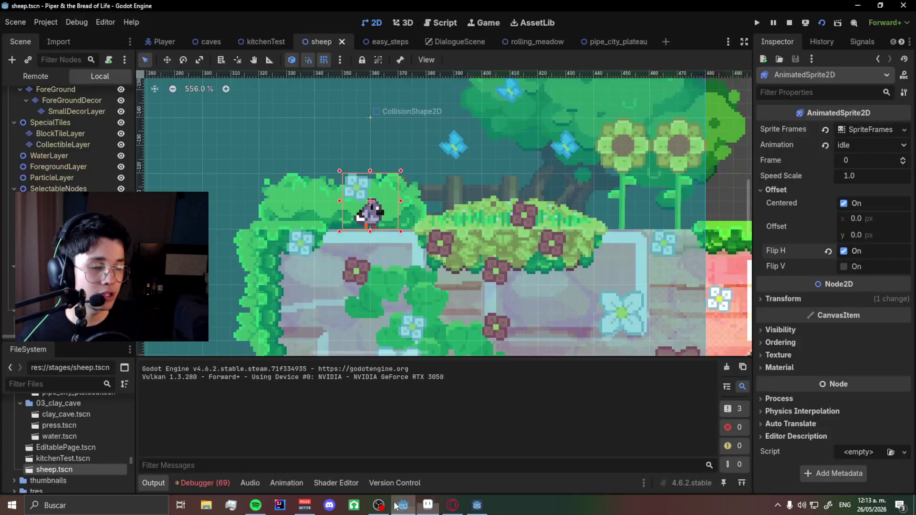
Filter the FileSystem for 'brid' and rename brid.png to bird.png.
left_click(78, 384)
type("brid")
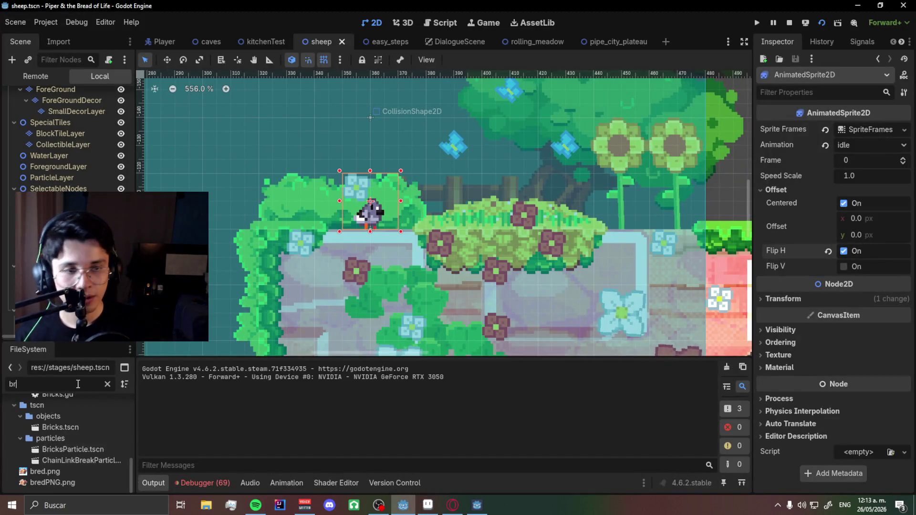
left_click(83, 471)
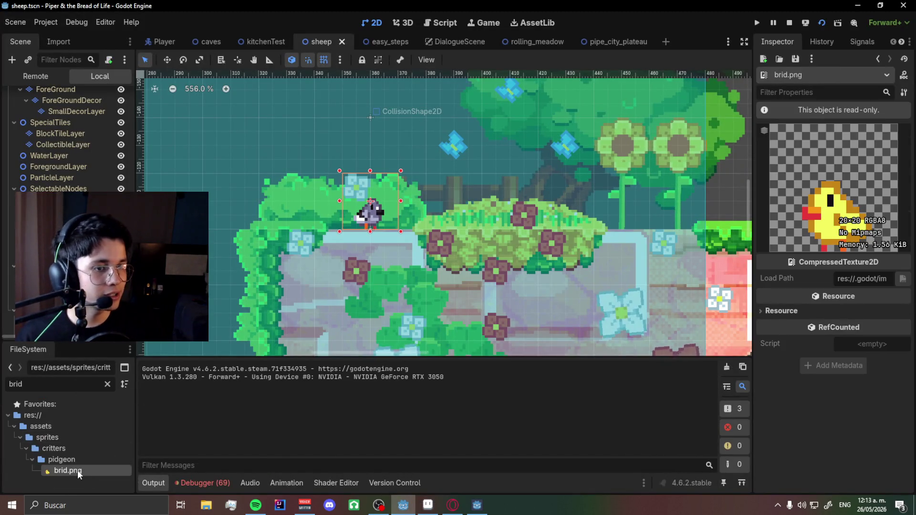
right_click(79, 471)
left_click(111, 383)
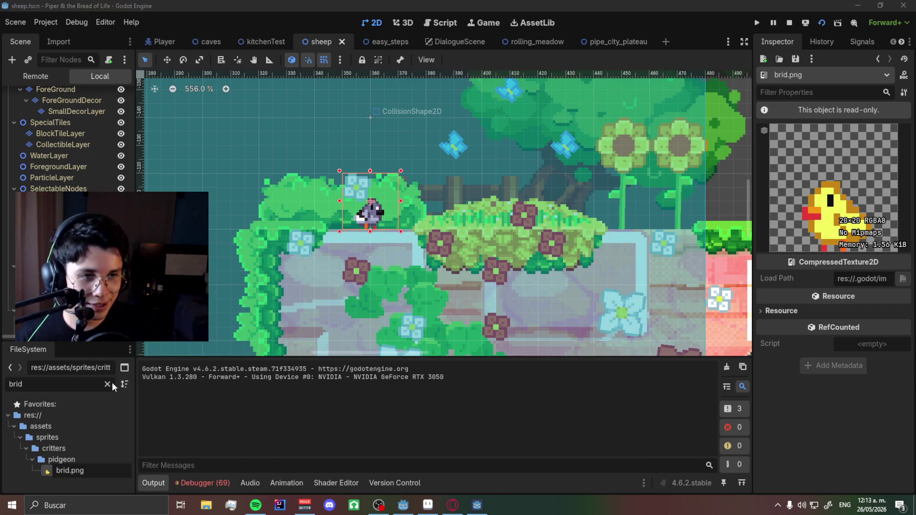
key("Delete")
key("Right")
type("r")
key("Return")
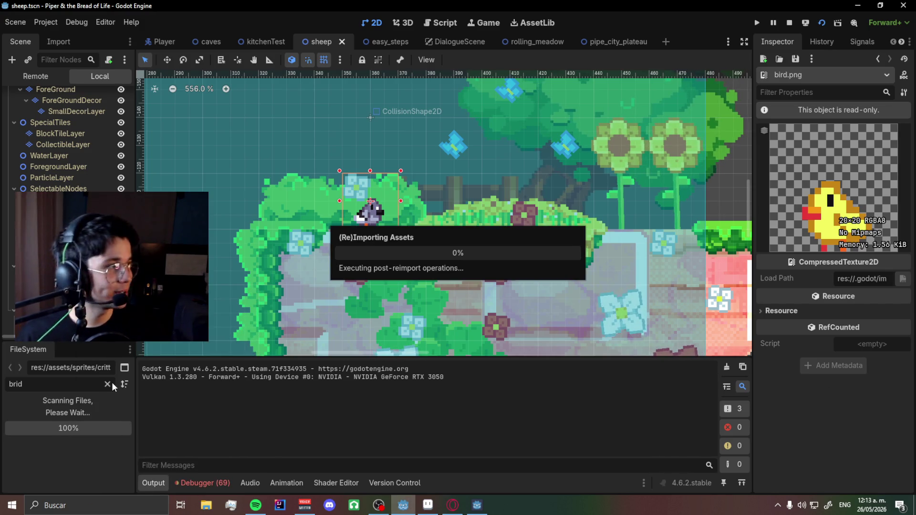
Open the sheep character's SpriteFrames animation frames from the Inspector.
scroll(306, 241, "down", 2)
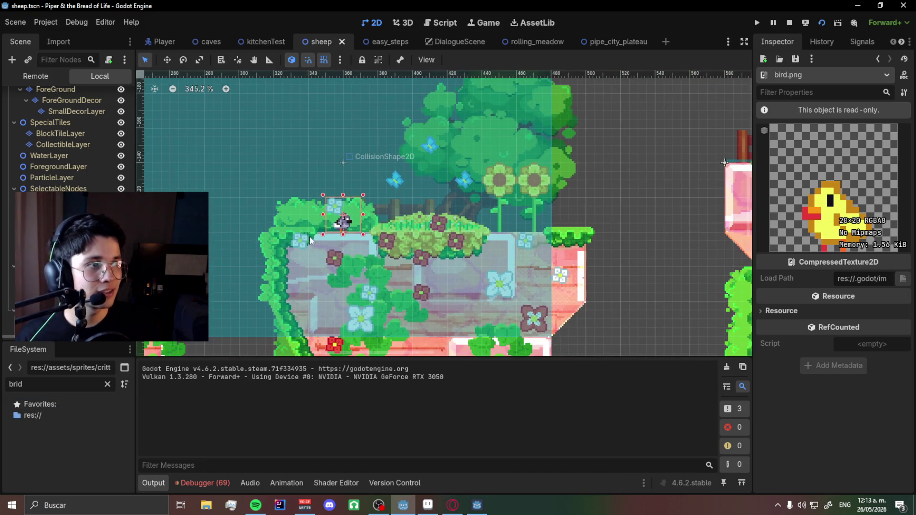
scroll(81, 159, "up", 3)
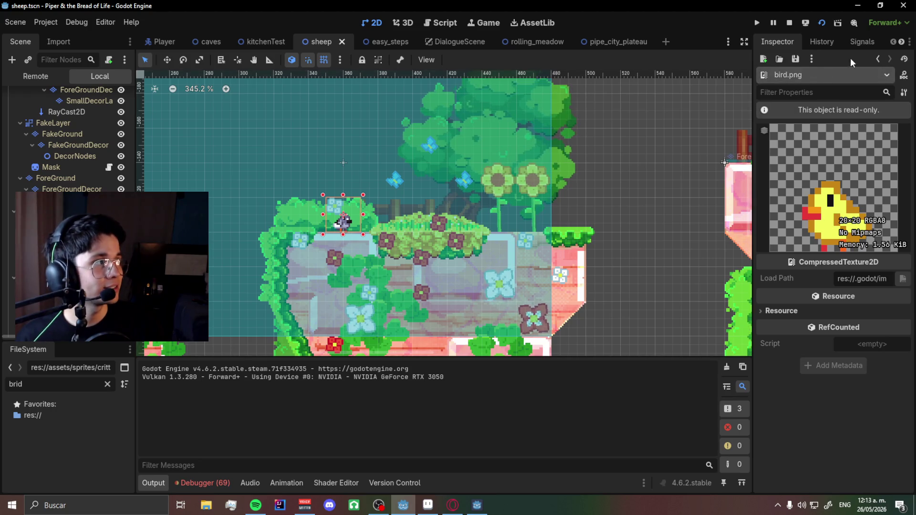
left_click(822, 42)
left_click(778, 41)
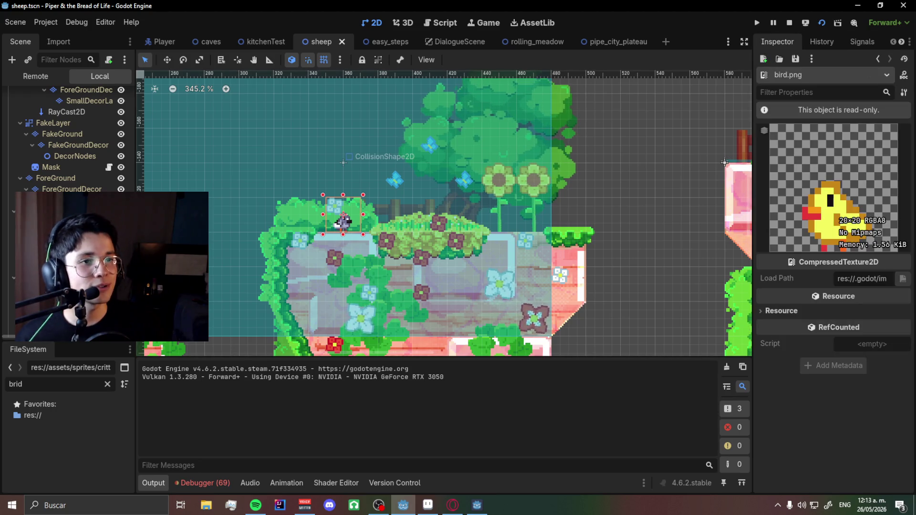
scroll(72, 139, "down", 3)
left_click(343, 221)
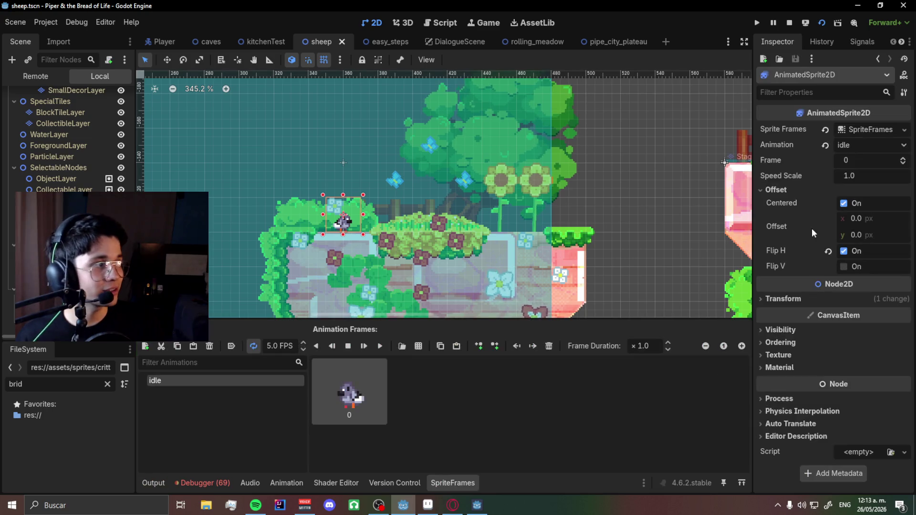
right_click(864, 129)
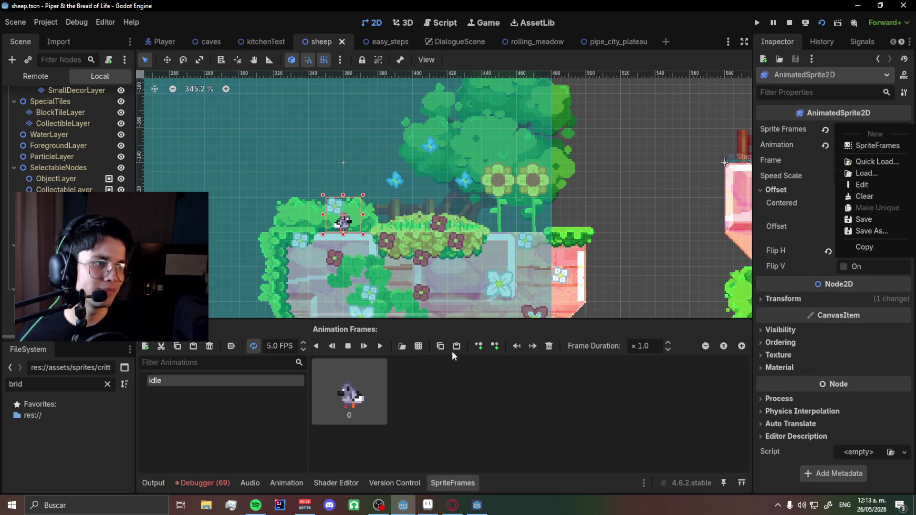
key("Escape")
Replace the idle frame with the bird.png frame, save the scene, and run the game.
left_click(548, 346)
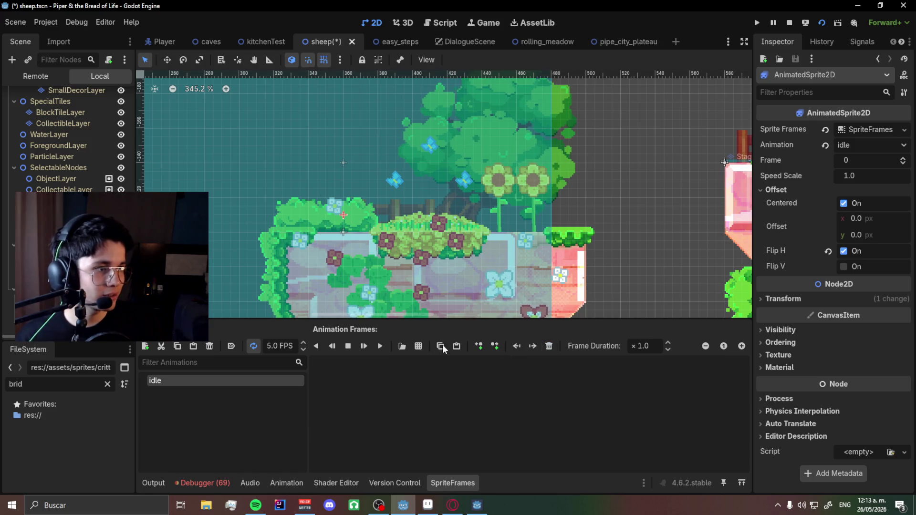
left_click(419, 346)
left_click(310, 157)
double_click(309, 158)
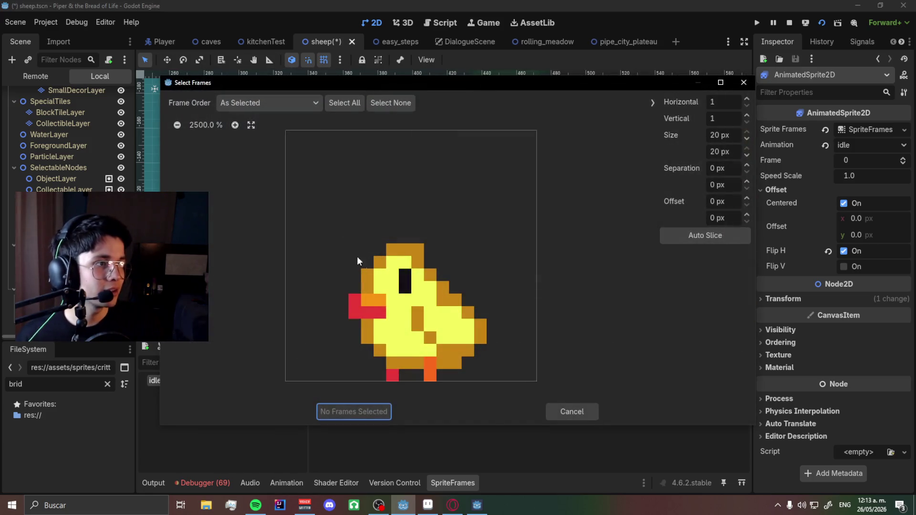
left_click(389, 350)
left_click(353, 412)
key("ctrl+s")
key("alt+Tab")
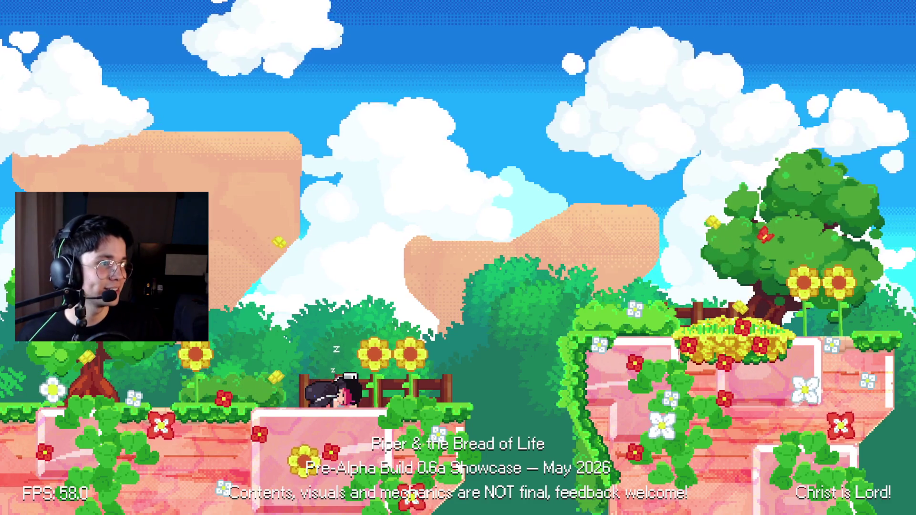
key("alt+Tab")
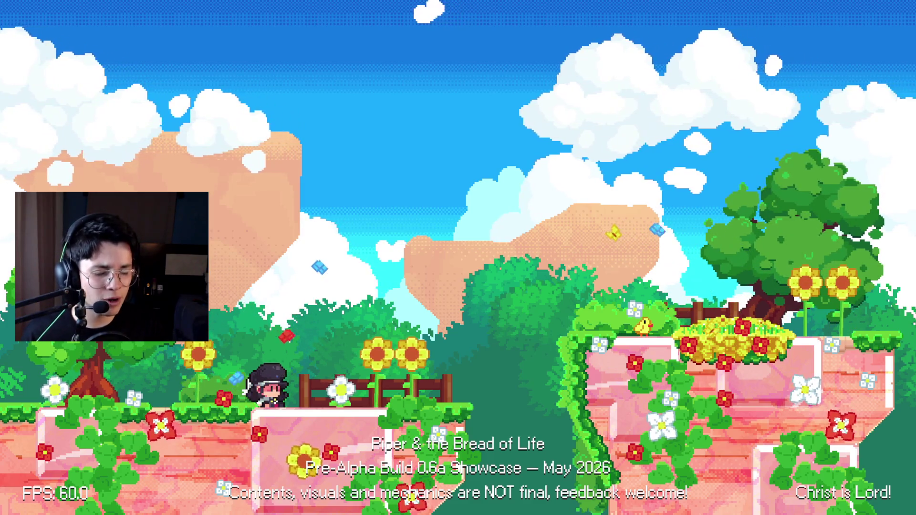
key("Down")
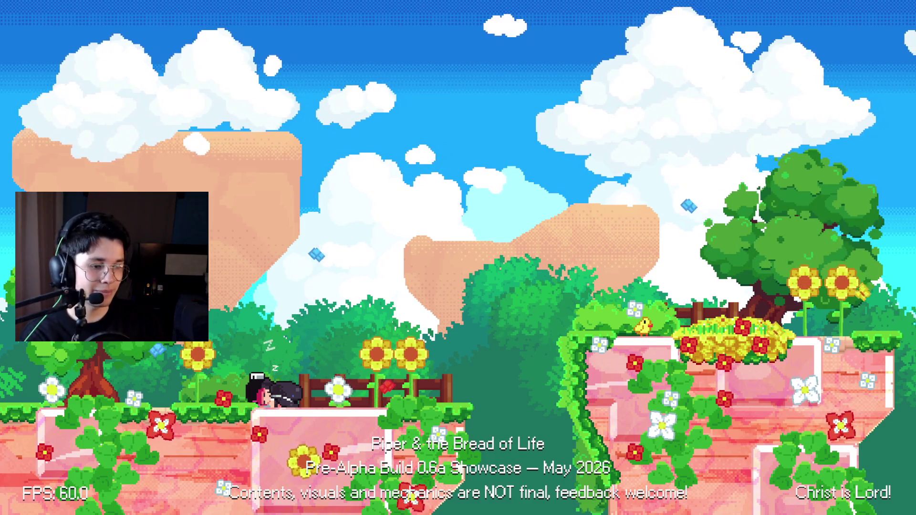
Jump onto the raised platform, drop to the grassy ledge, and run left past the tree.
key("Right")
key("space")
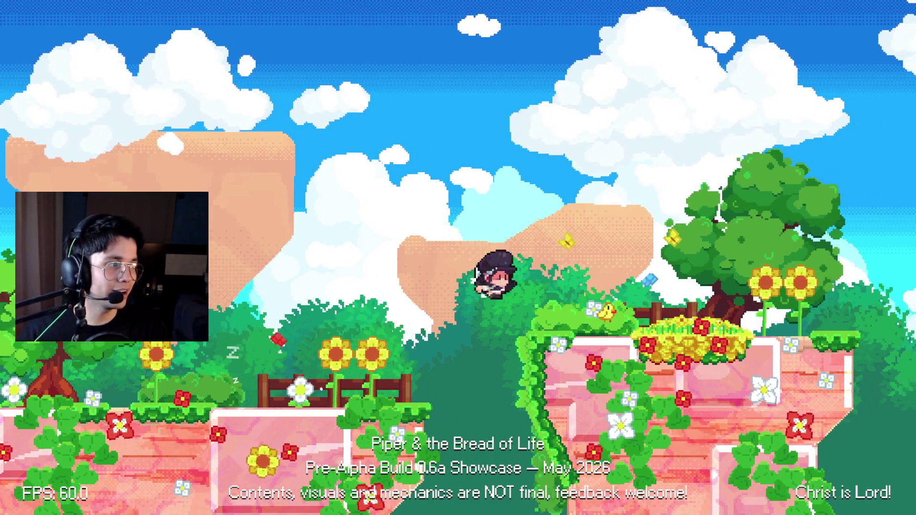
key("Left")
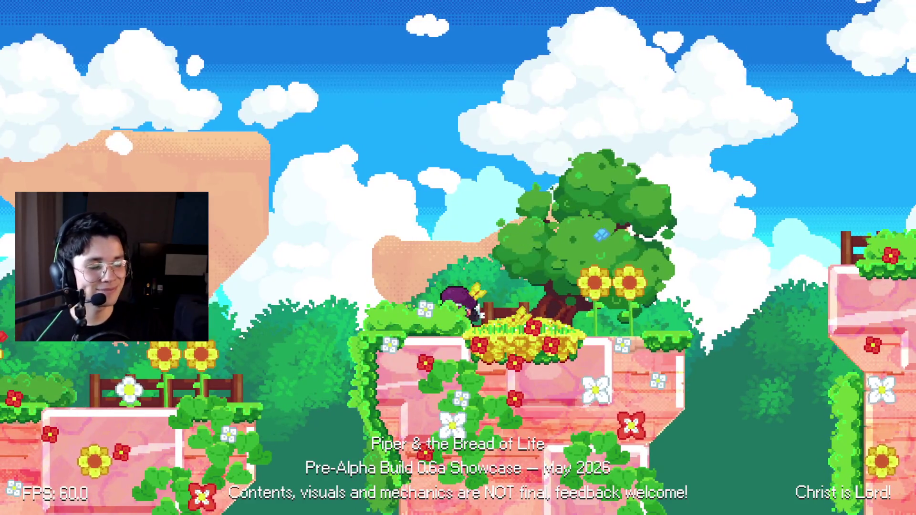
key("Left")
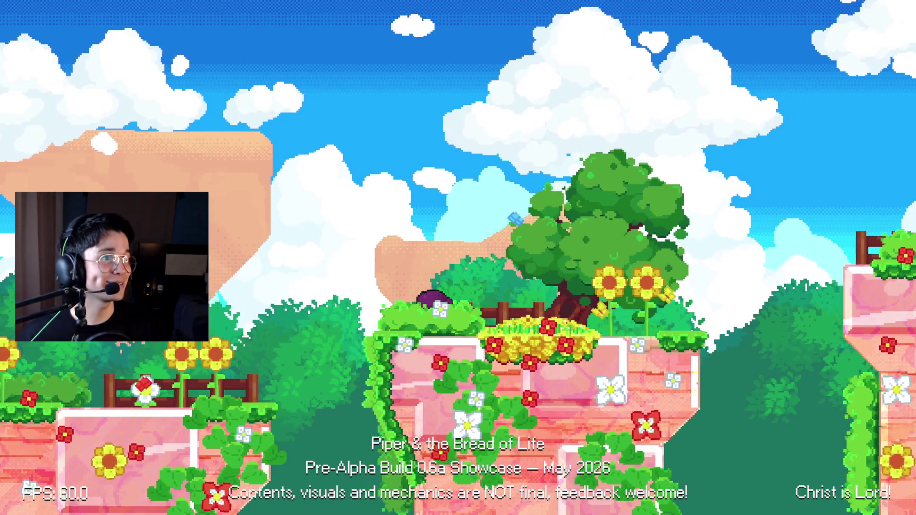
key("space")
key("Left")
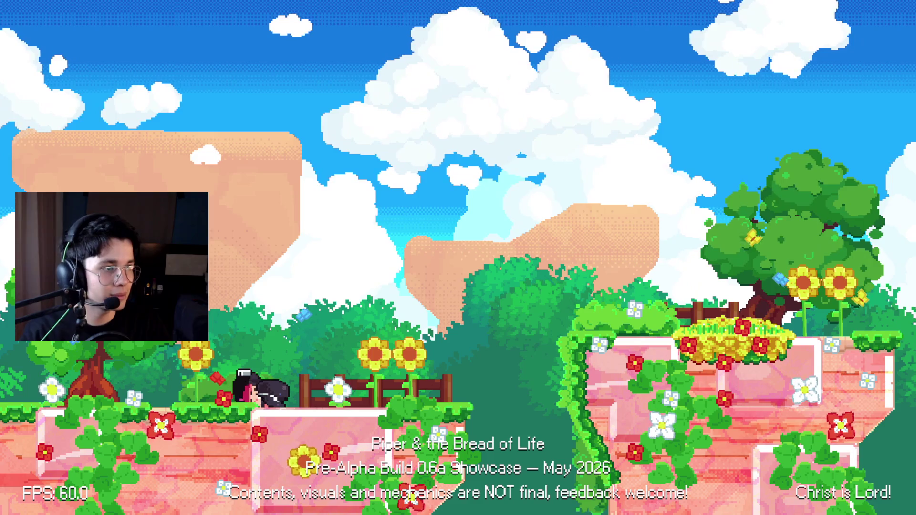
key("Right")
key("space")
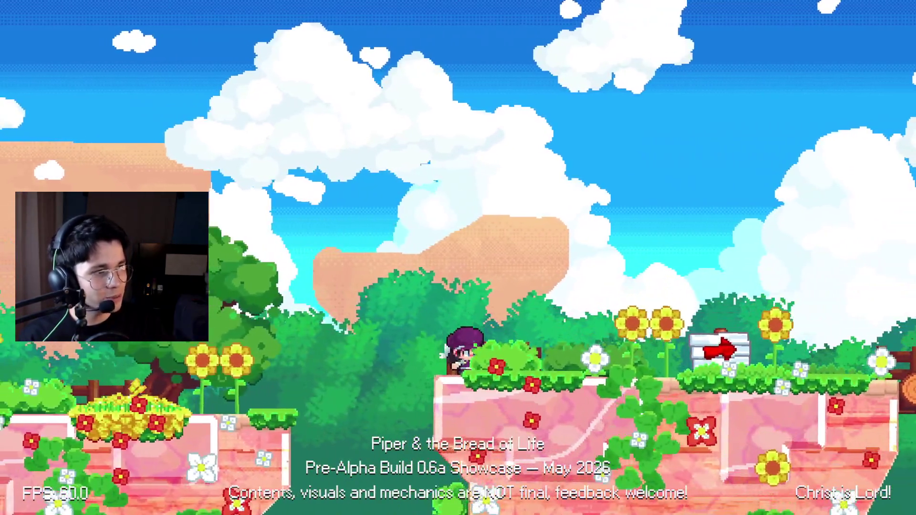
key("Left")
key("space")
key("space")
key("Left")
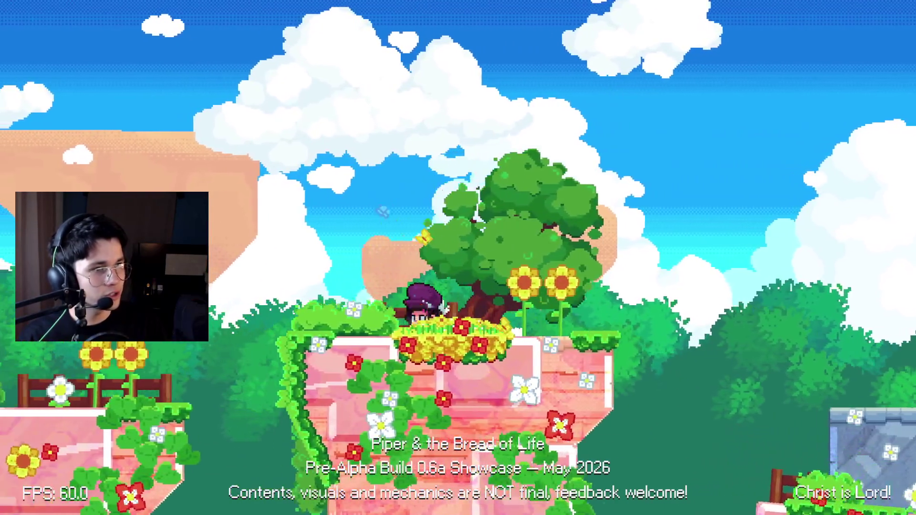
key("space")
key("Left")
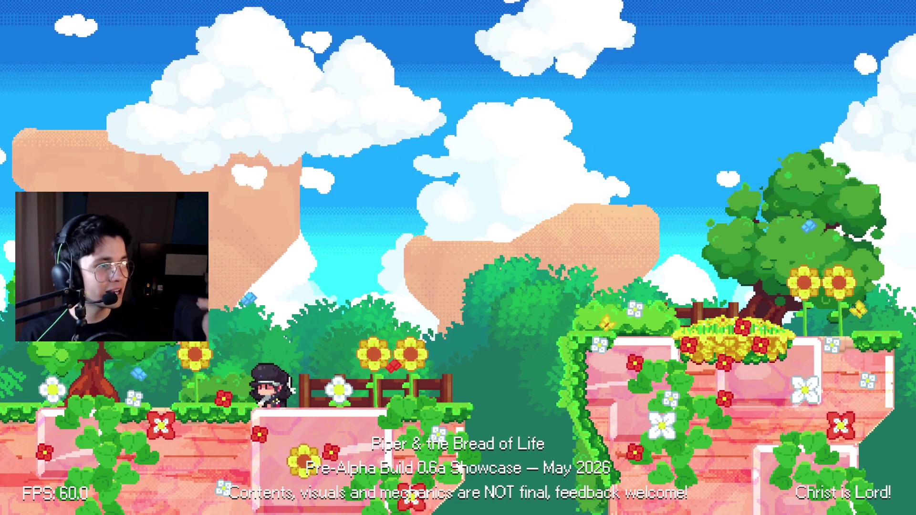
key("Left")
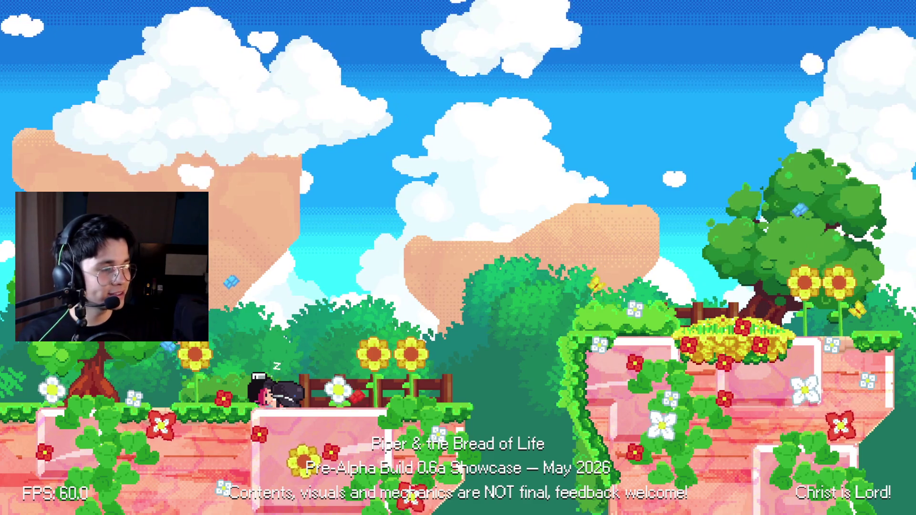
Run and jump right and left across the level to the fence, then stop the game with F8.
key("Right")
key("space")
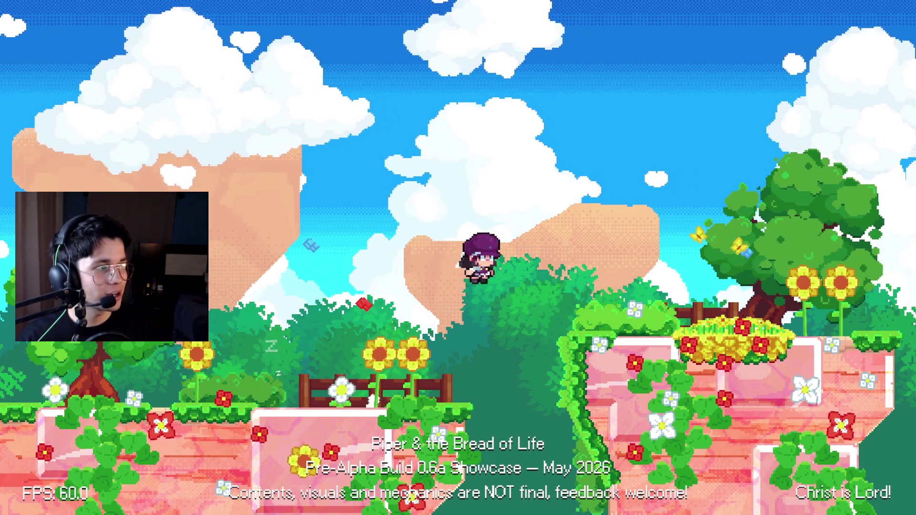
key("Right")
key("Left")
key("space")
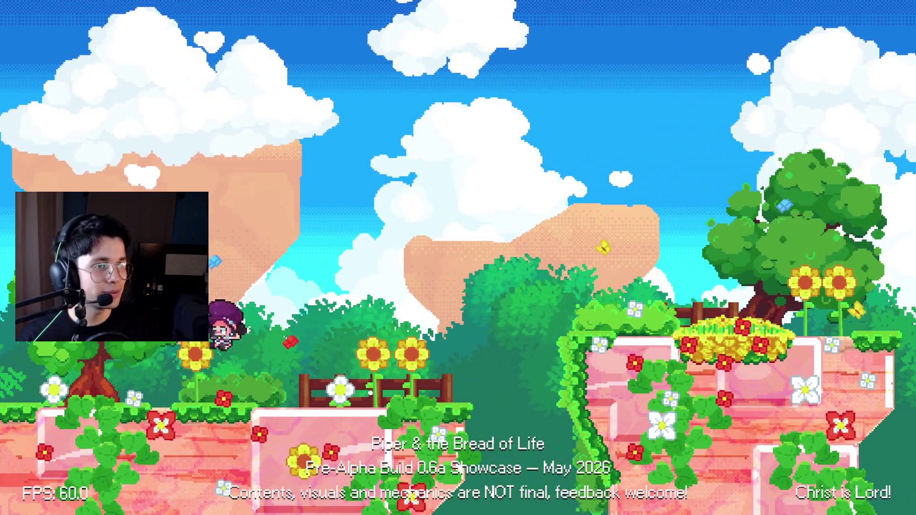
key("Right")
key("Left")
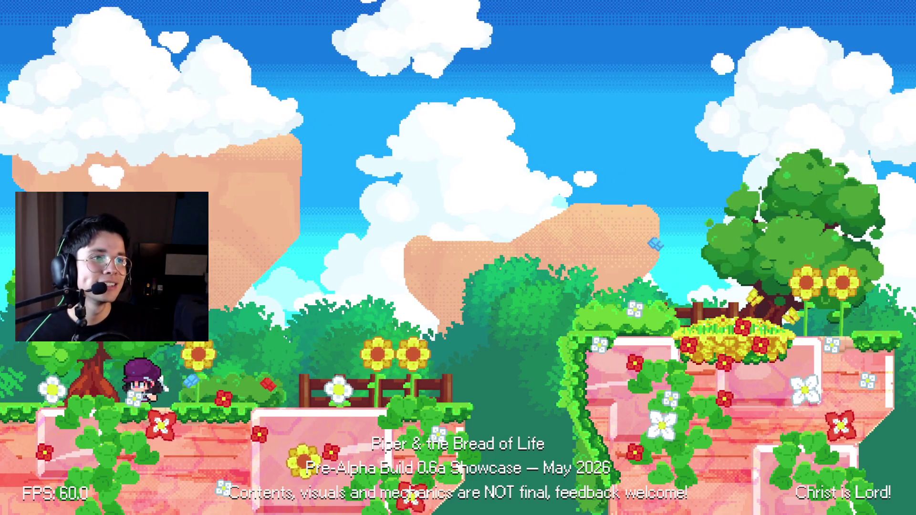
key("Right")
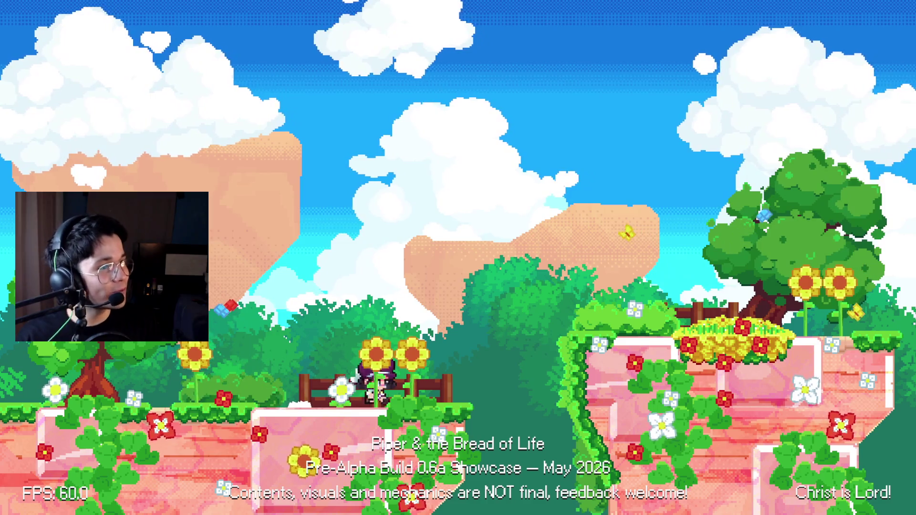
key("F8")
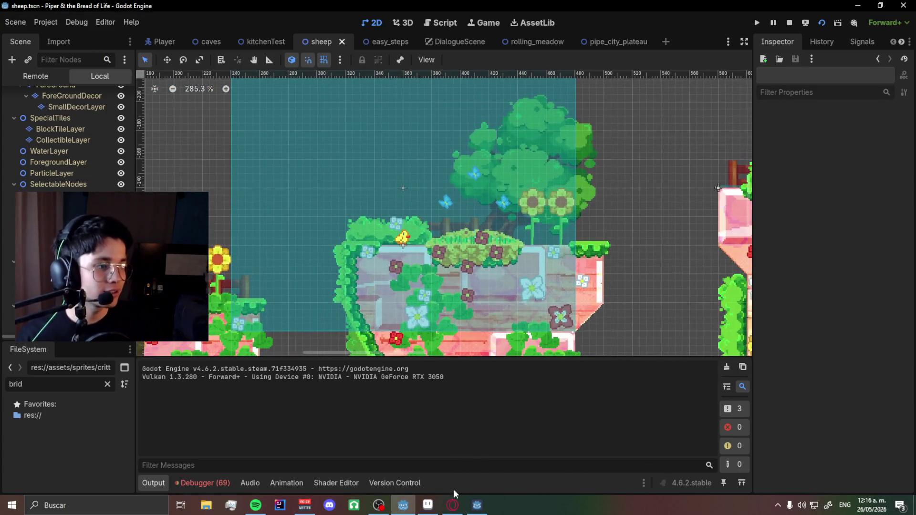
Flip brid.png horizontally in Aseprite so the chick faces right, and save it.
left_click(451, 506)
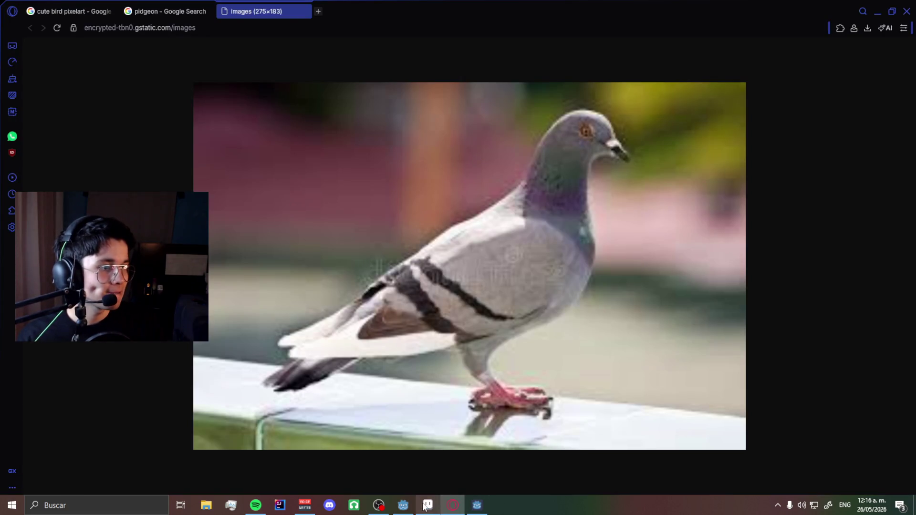
left_click(476, 505)
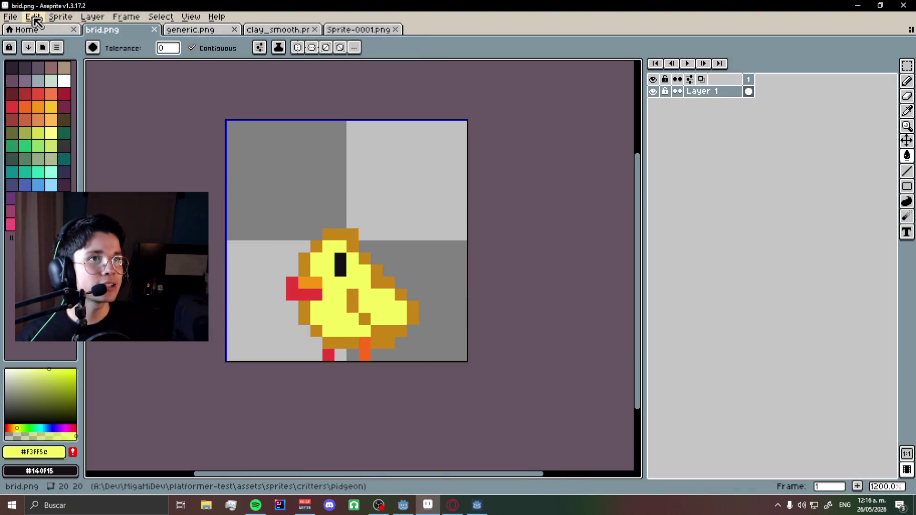
left_click(32, 17)
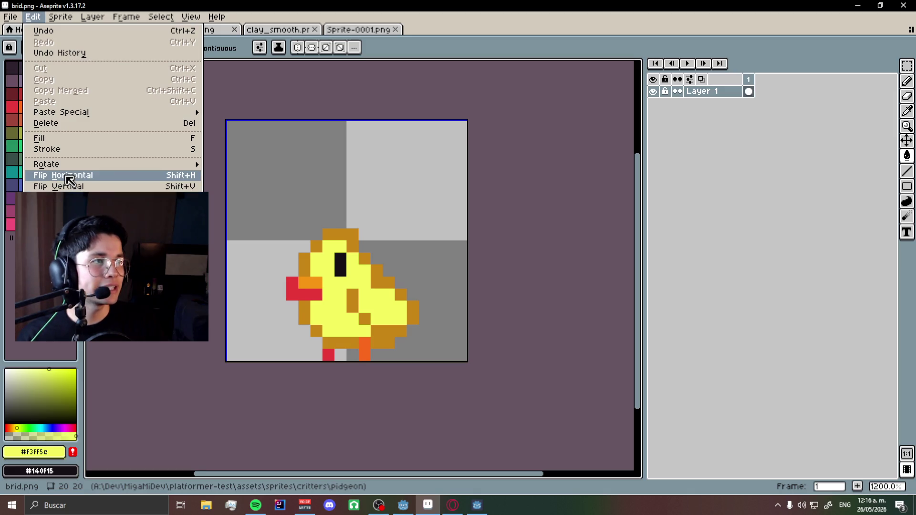
left_click(69, 179)
key("ctrl+z")
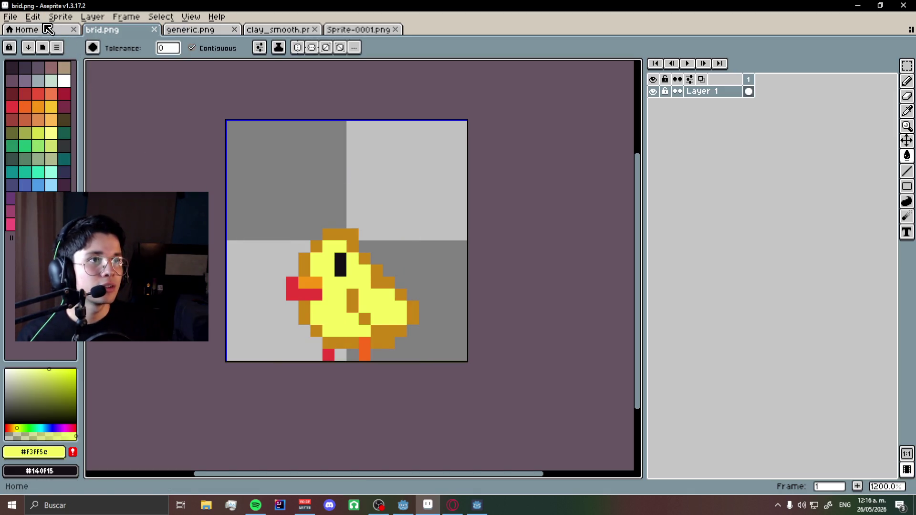
key("ctrl+y")
key("ctrl+s")
In Godot, select the chick sprite, turn off Flip H, and save the scene.
key("alt+Tab")
key("alt+Tab")
key("Tab")
scroll(454, 234, "up", 3)
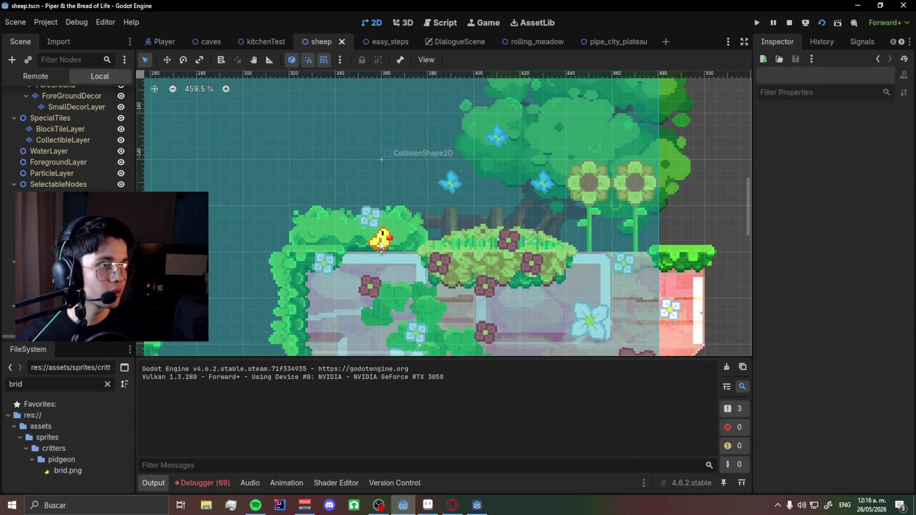
left_click(381, 237)
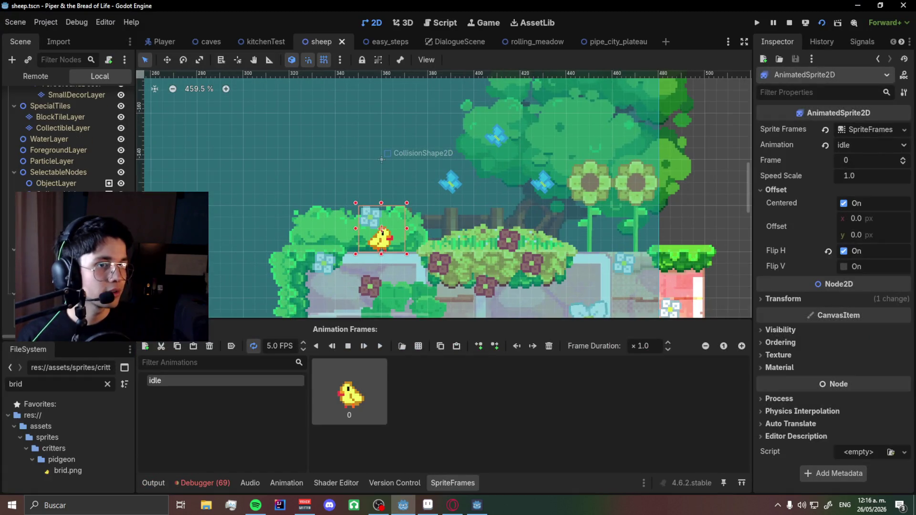
left_click(848, 131)
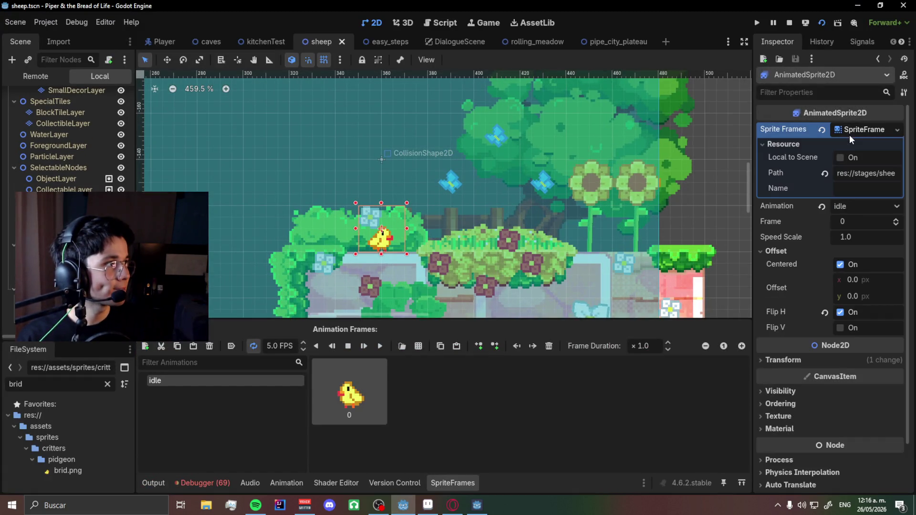
left_click(847, 313)
key("ctrl+s")
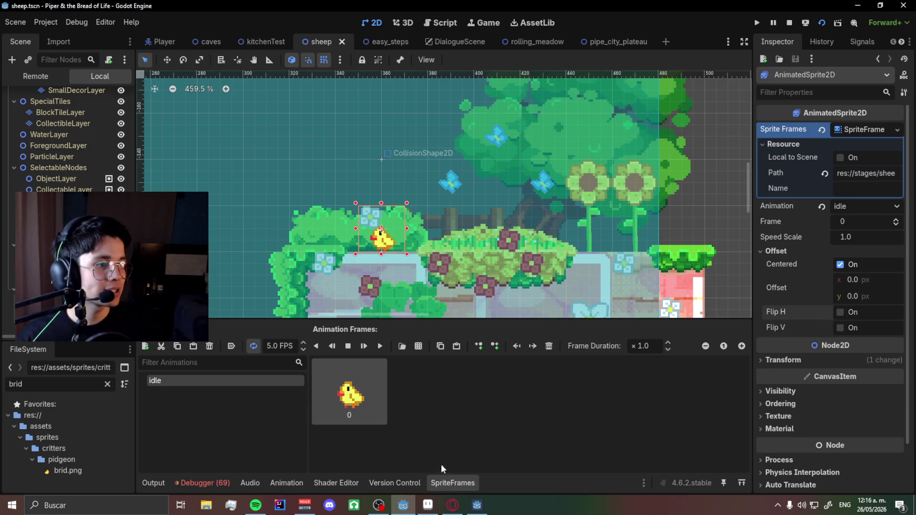
left_click(478, 506)
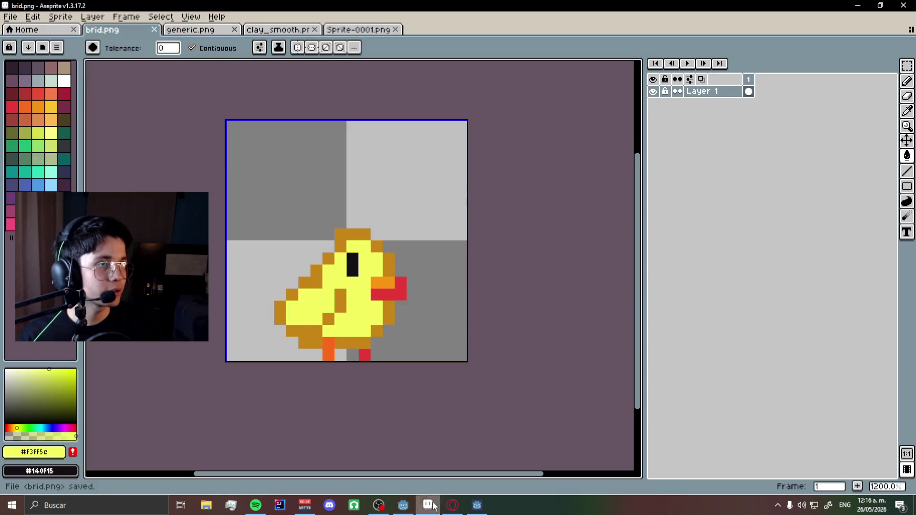
Delete the misspelled brid.png and save the chick over the existing bird.png.
left_click(11, 16)
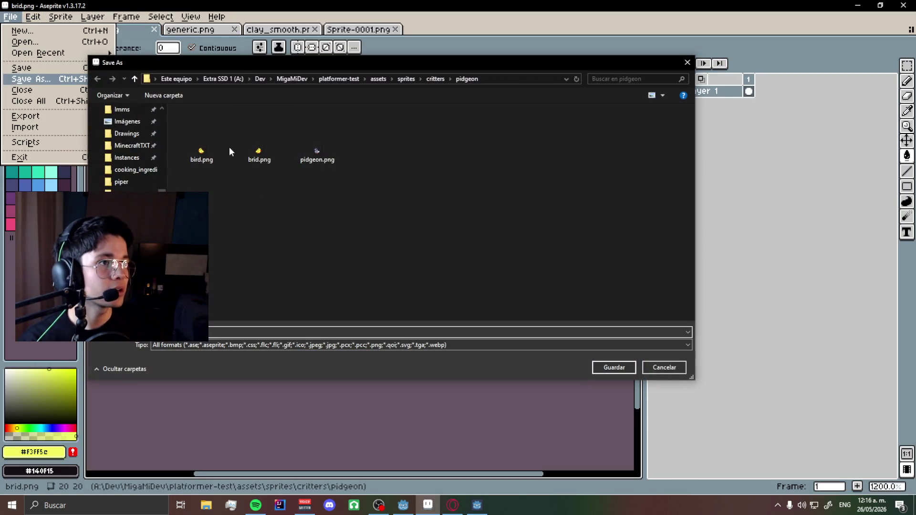
left_click(226, 149)
left_click(260, 156)
key("Delete")
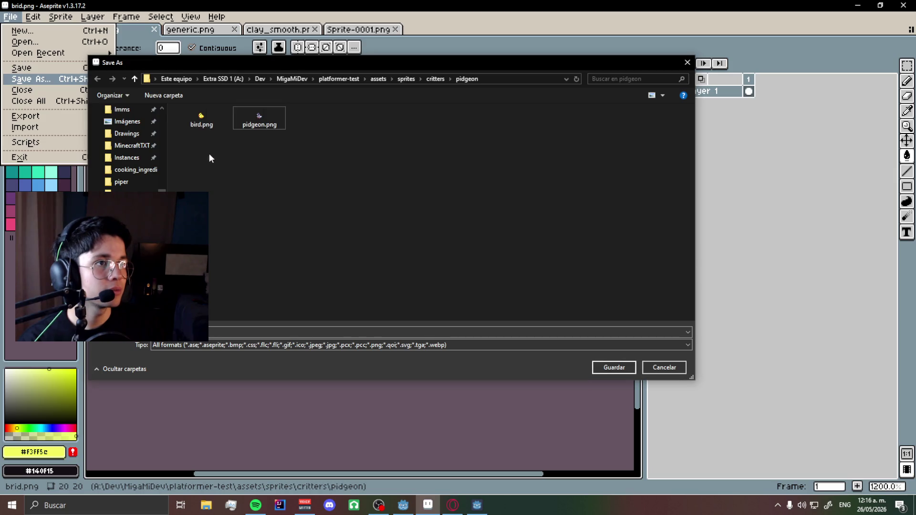
double_click(201, 120)
left_click(477, 252)
Open pidgeon.png for comparison, then close it and go back to bird.png.
left_click(11, 16)
left_click(24, 42)
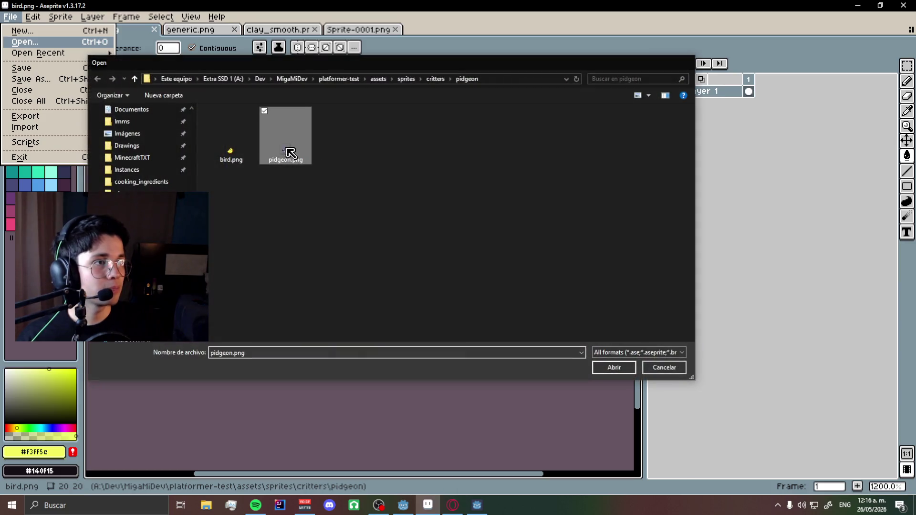
double_click(286, 151)
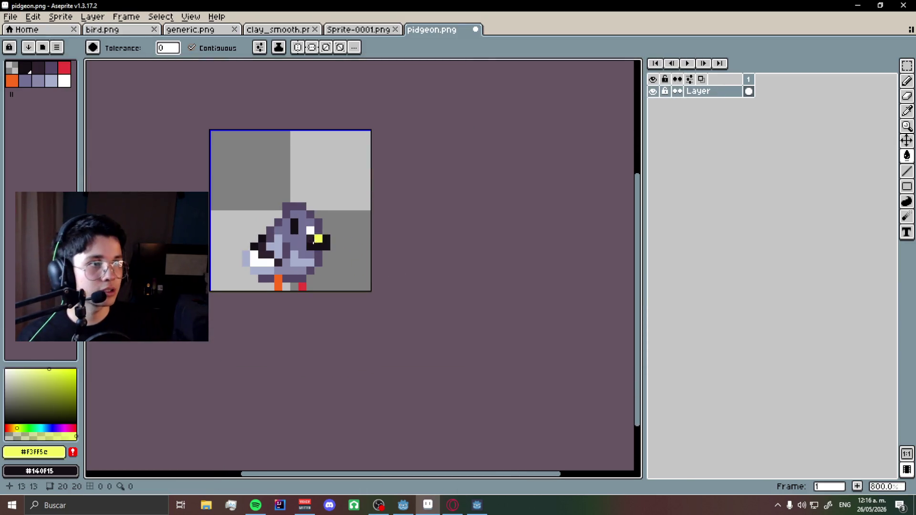
left_click(476, 29)
left_click(127, 30)
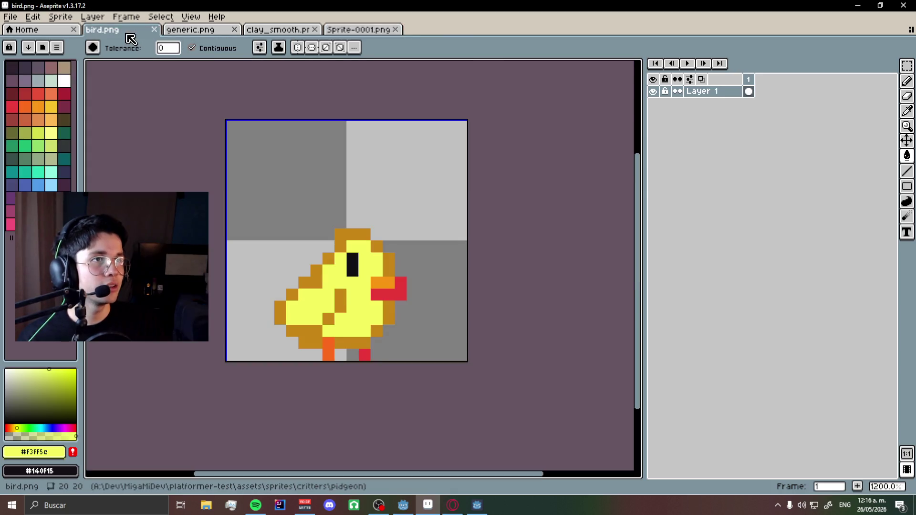
left_click(403, 505)
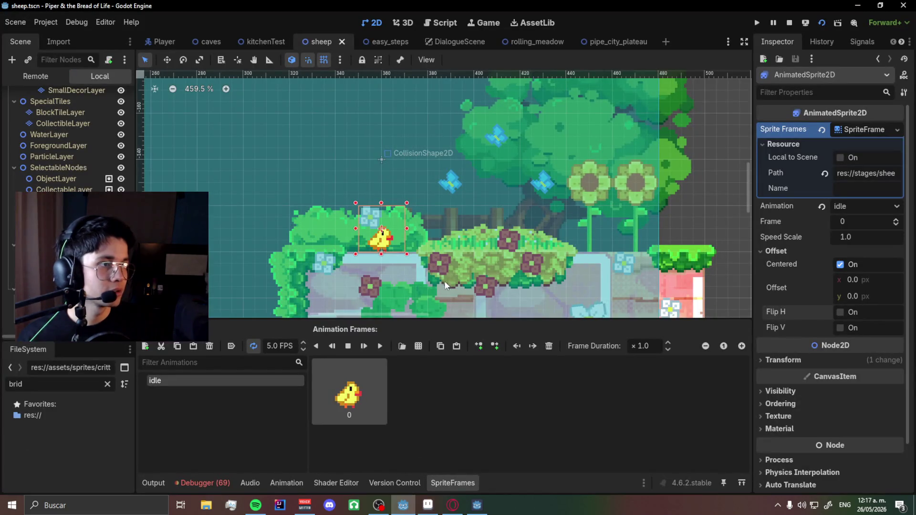
Rename the chick's node to Bird, shift it about 25 px left, and set Z Index 13.
left_click(422, 305)
scroll(423, 304, "up", 1)
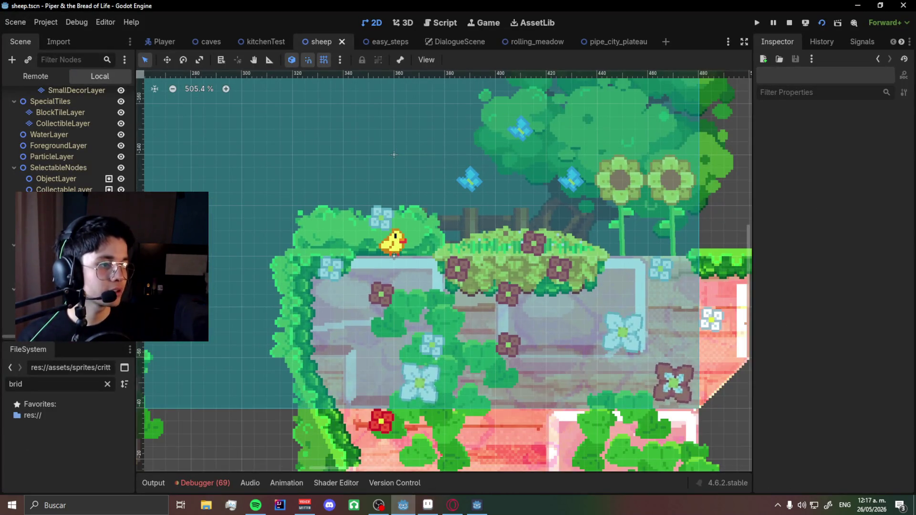
scroll(389, 337, "down", 2)
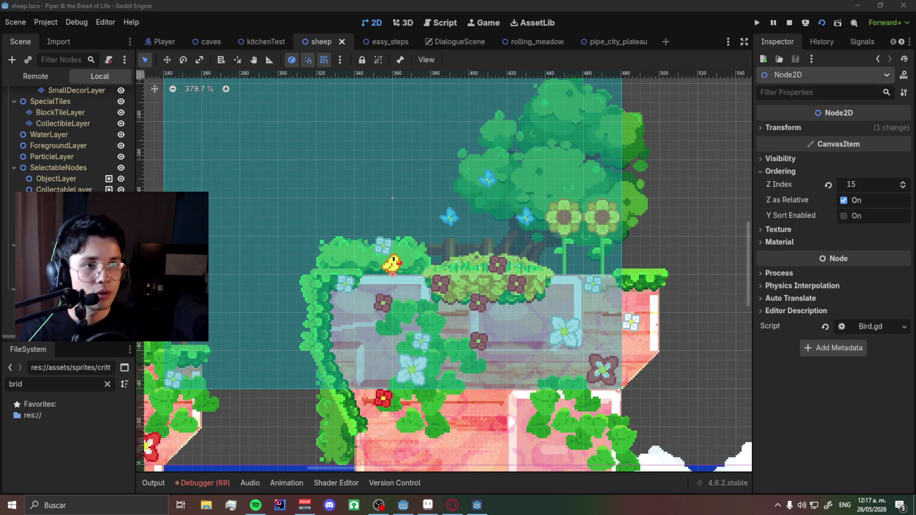
key("alt+Tab")
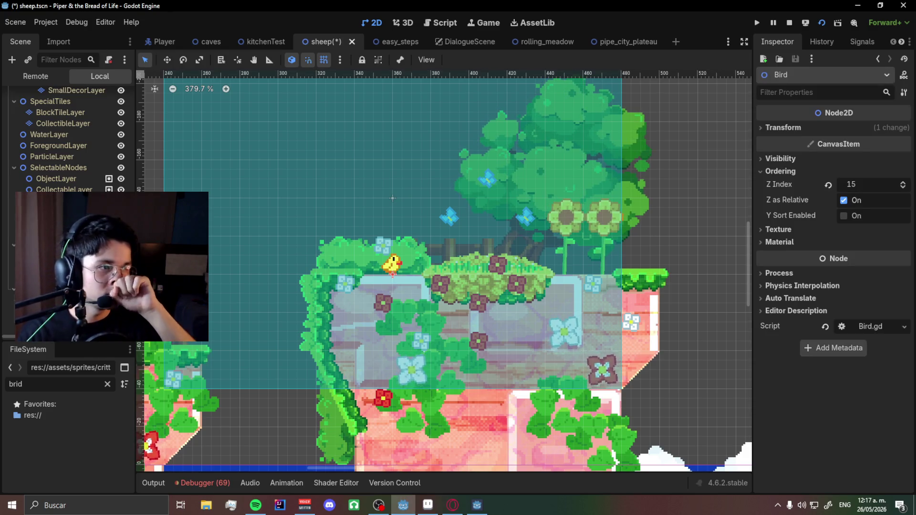
scroll(424, 246, "down", 2)
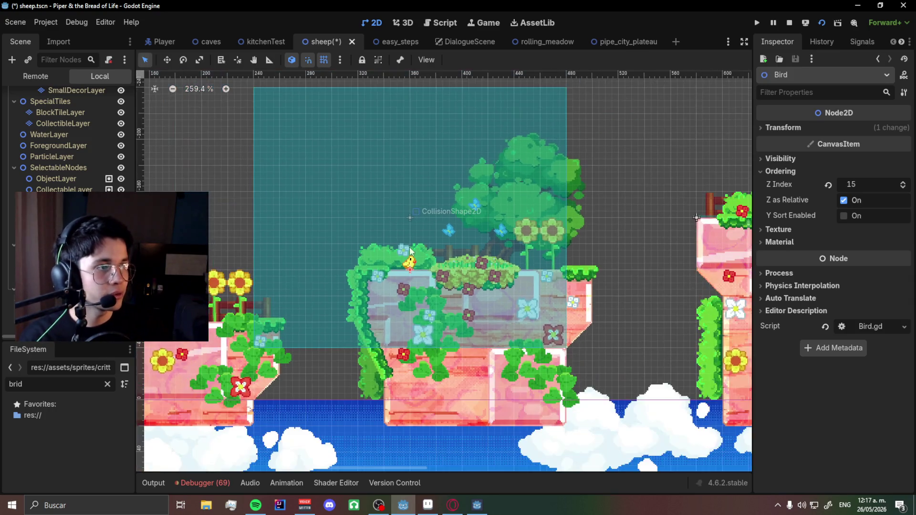
left_click_drag(417, 277, 380, 276)
scroll(380, 276, "up", 4)
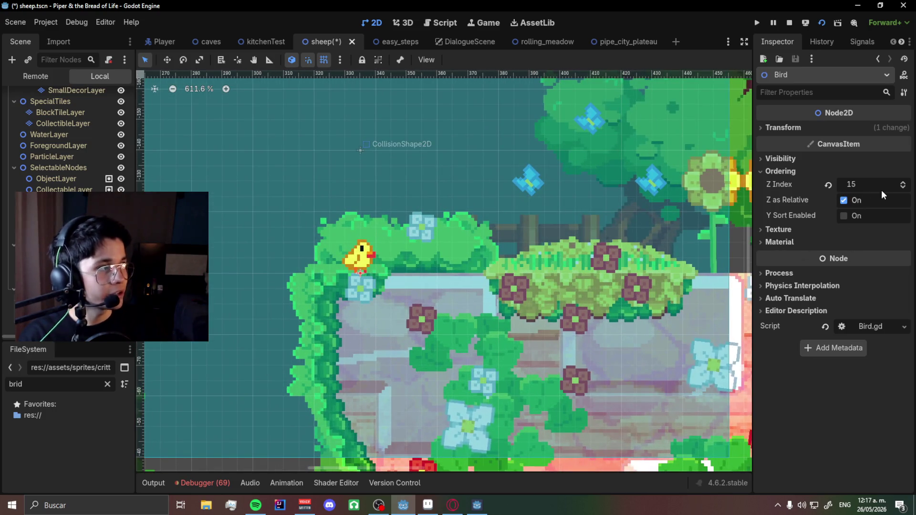
left_click(902, 191)
left_click(902, 191)
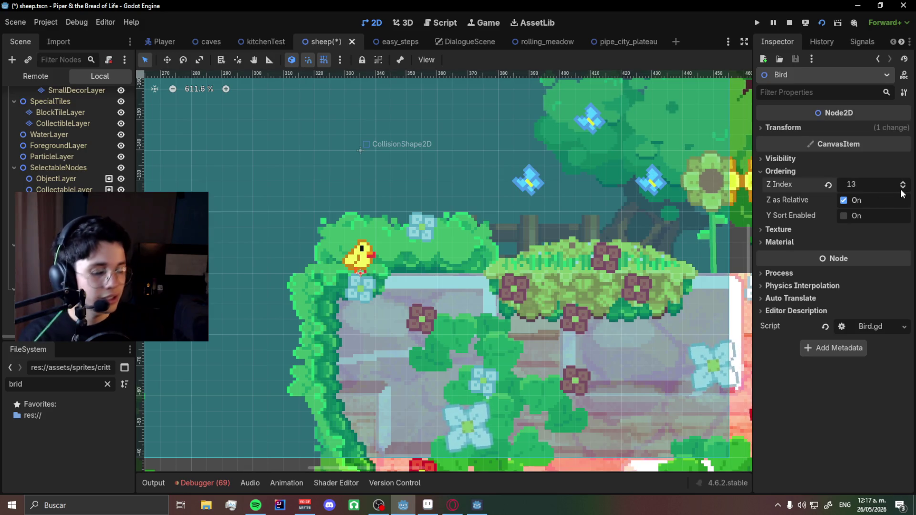
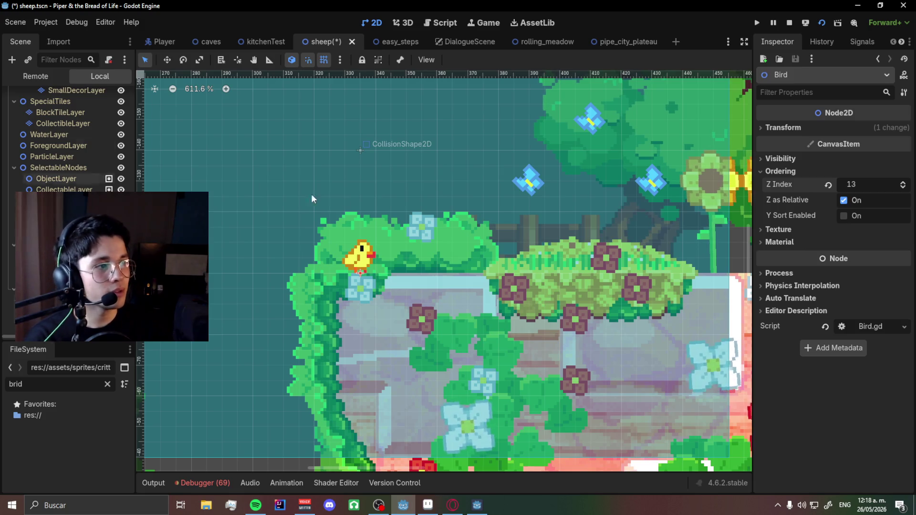
Erase the row of bush tiles beside the bird from the ForeGroundDecor layer.
scroll(362, 191, "down", 4)
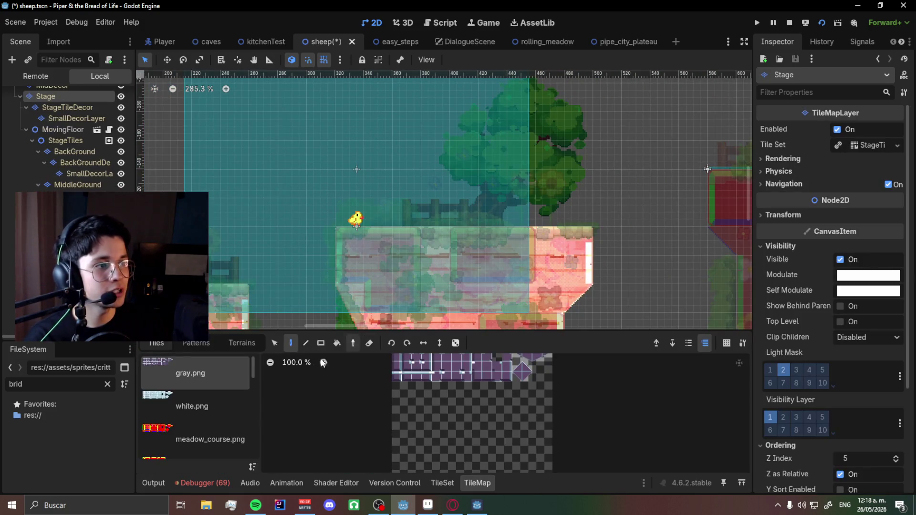
left_click(387, 328)
left_click(327, 322)
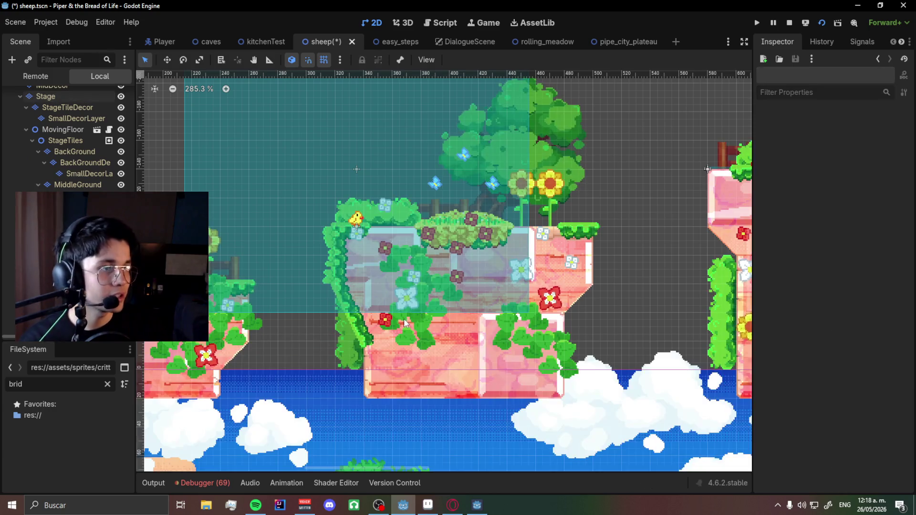
left_click(305, 319)
left_click(276, 343)
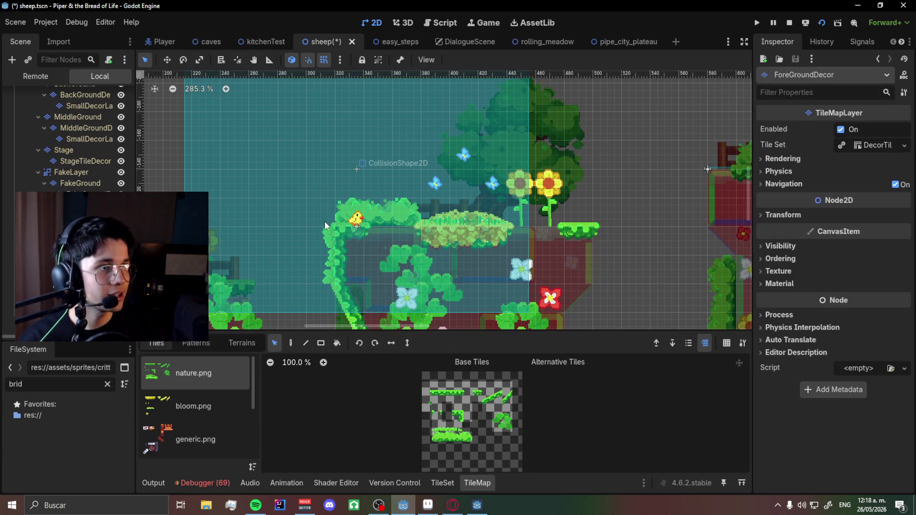
left_click_drag(343, 190, 399, 187)
key("Delete")
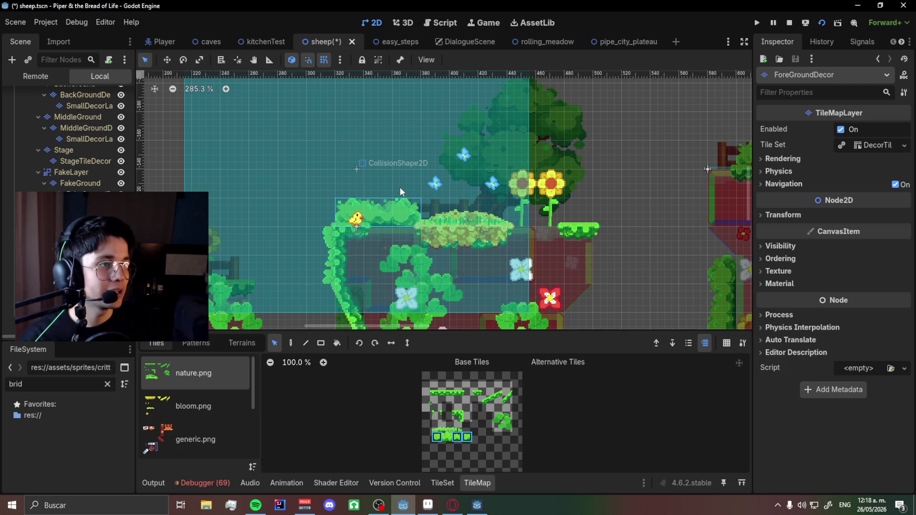
left_click(359, 243)
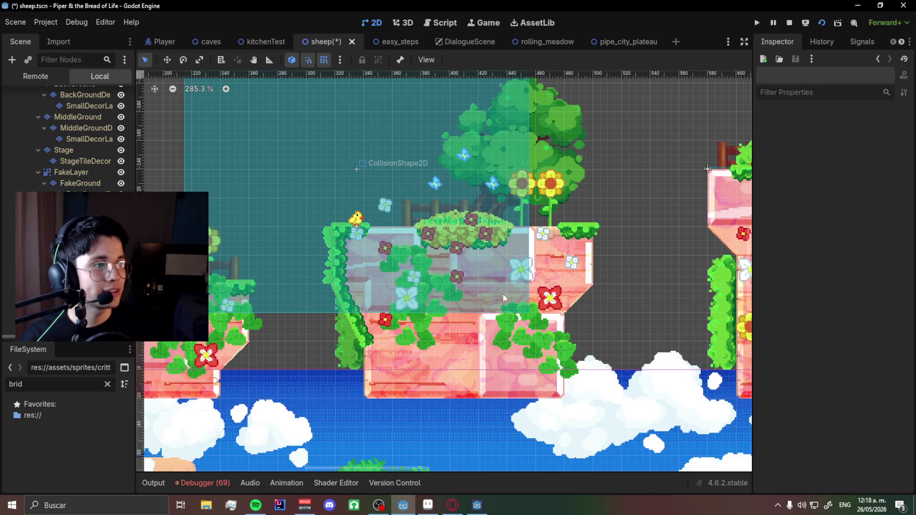
Pick the bush tiles beside the bird on the BackGroundDecor layer, then leave tile editing.
scroll(496, 287, "down", 5)
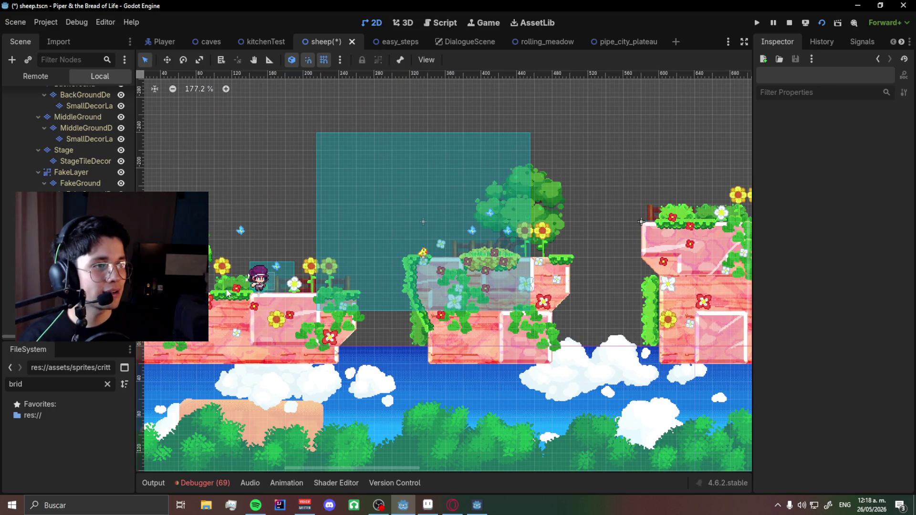
left_click(239, 280)
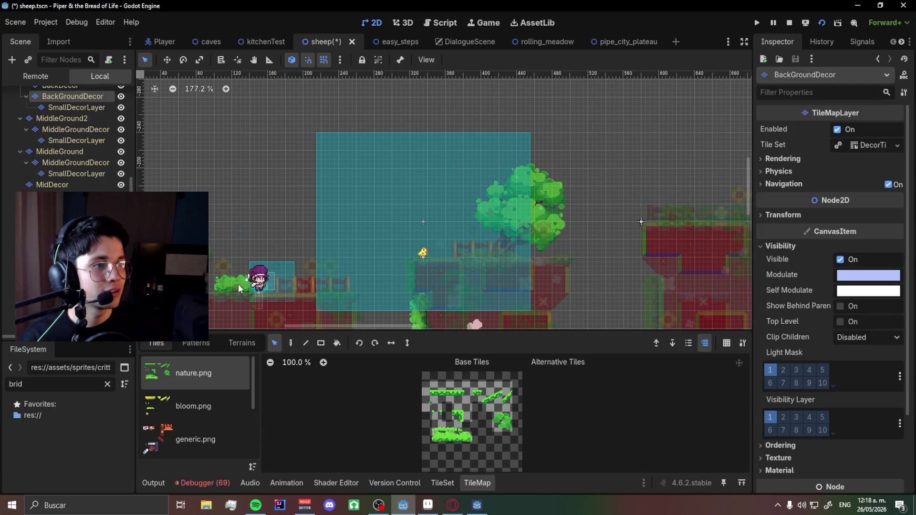
left_click(216, 283)
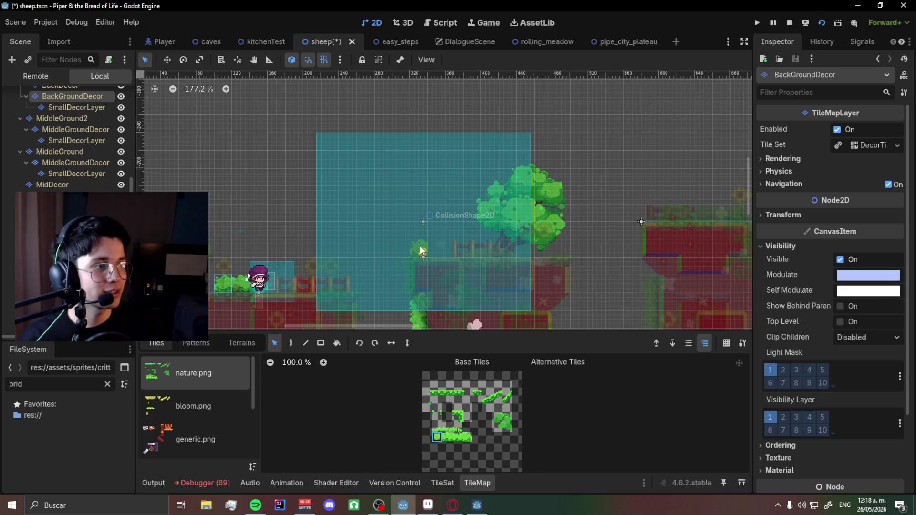
left_click(257, 282)
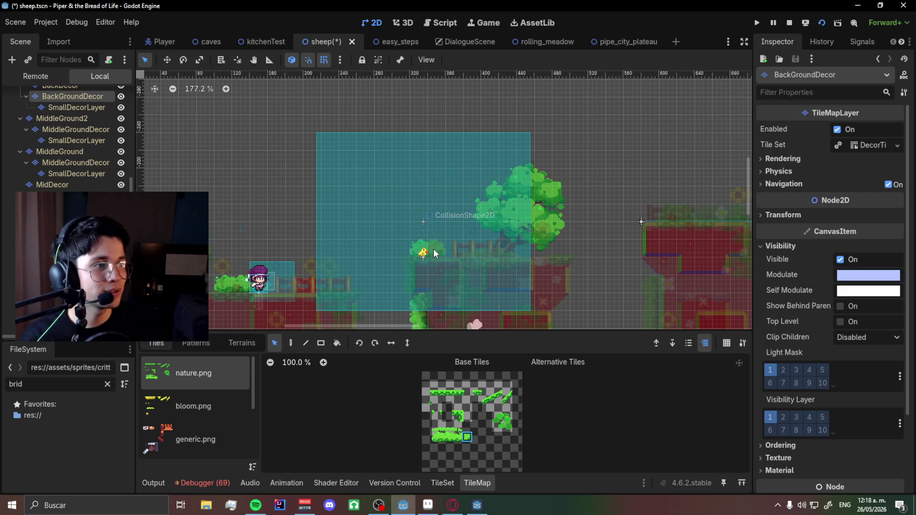
key("Escape")
Select the Bird node, save the sheep scene, and select the bird's collision area.
scroll(430, 254, "up", 4)
left_click(393, 262)
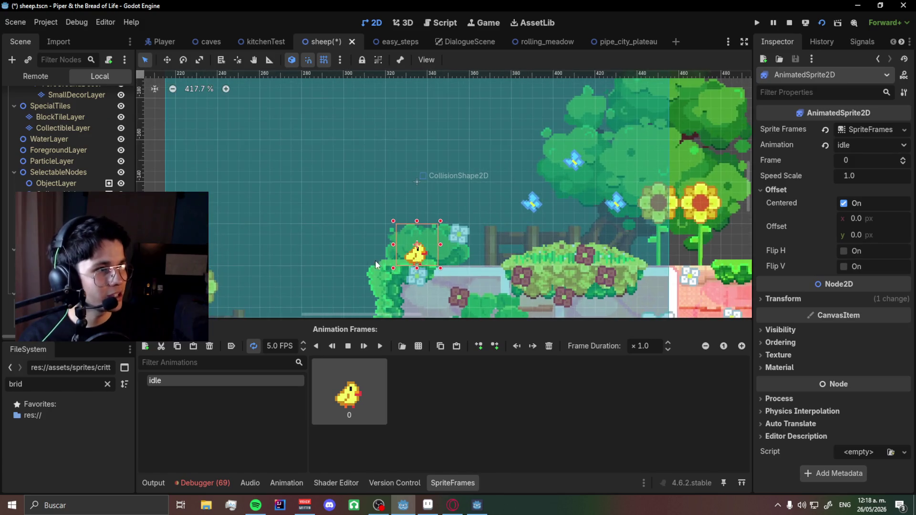
scroll(287, 267, "down", 4)
left_click(348, 256)
scroll(363, 254, "up", 5)
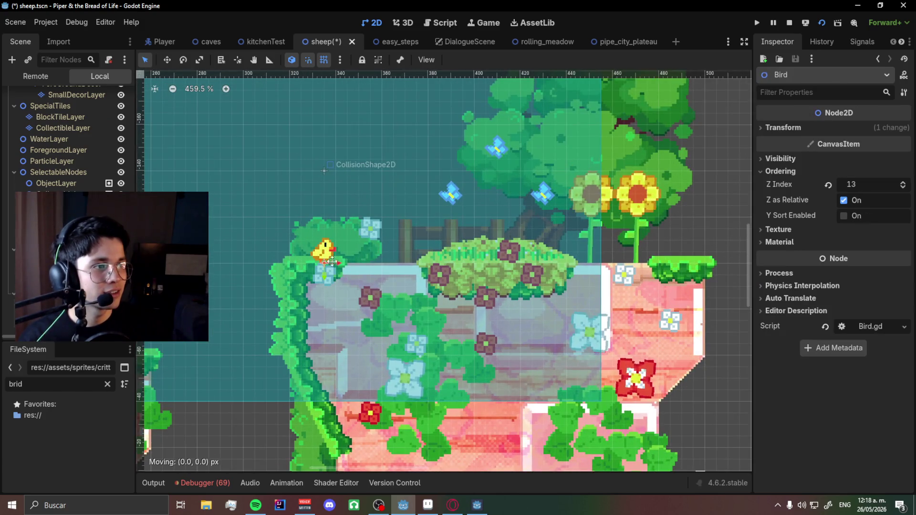
scroll(471, 240, "down", 3)
key("ctrl+s")
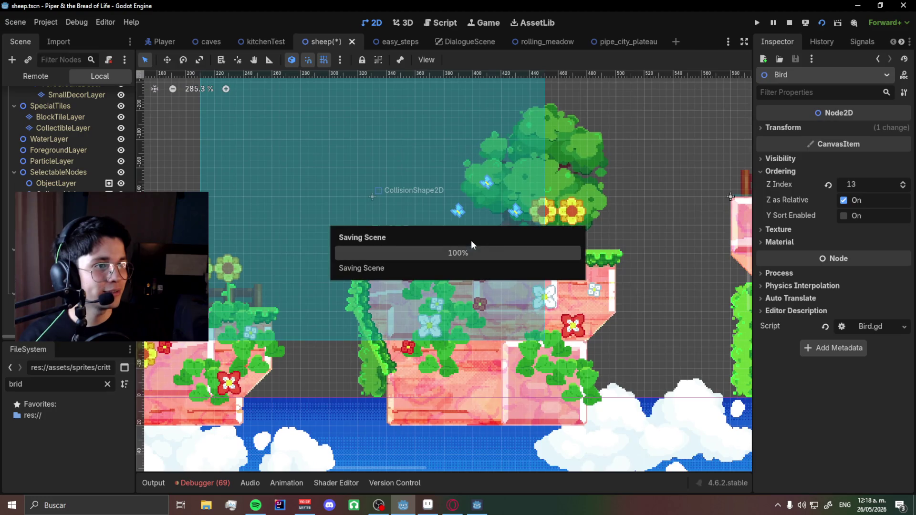
left_click(471, 241)
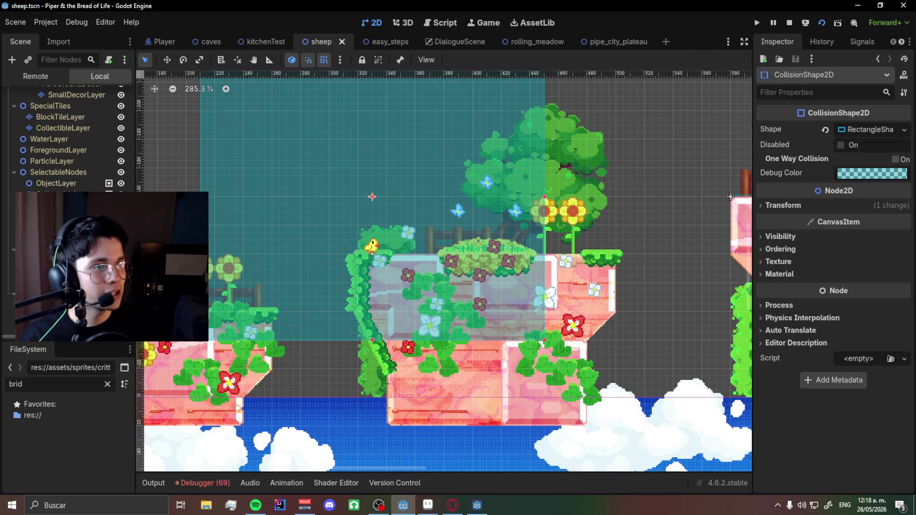
Drag the bird's collision shape wider on both sides and save the scene.
left_click_drag(544, 196, 559, 196)
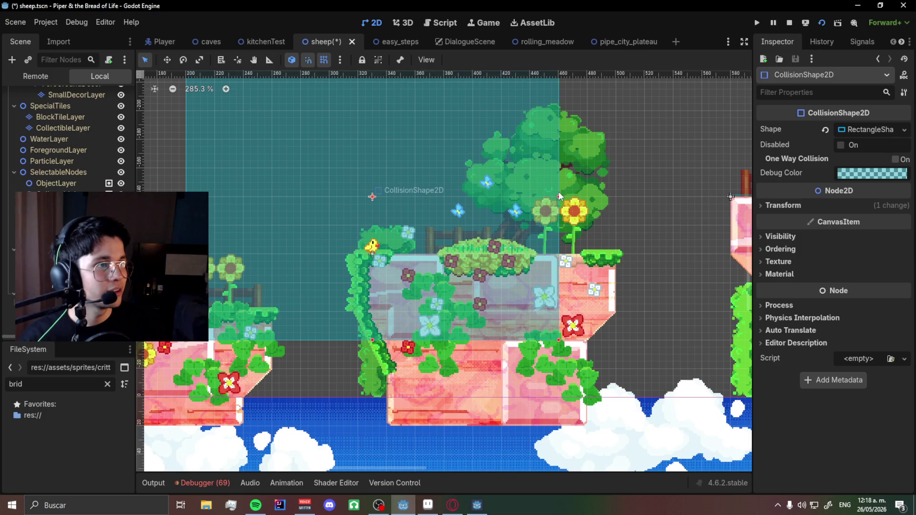
key("ctrl+s")
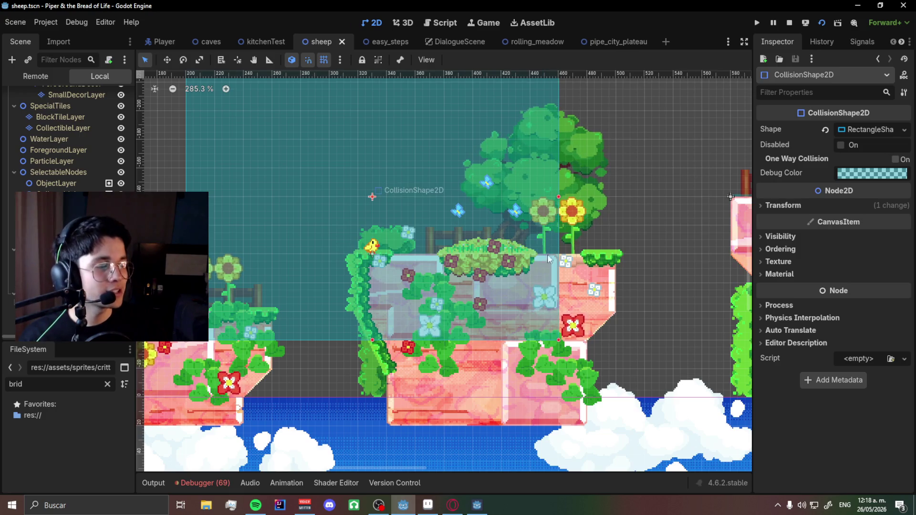
scroll(543, 288, "down", 4)
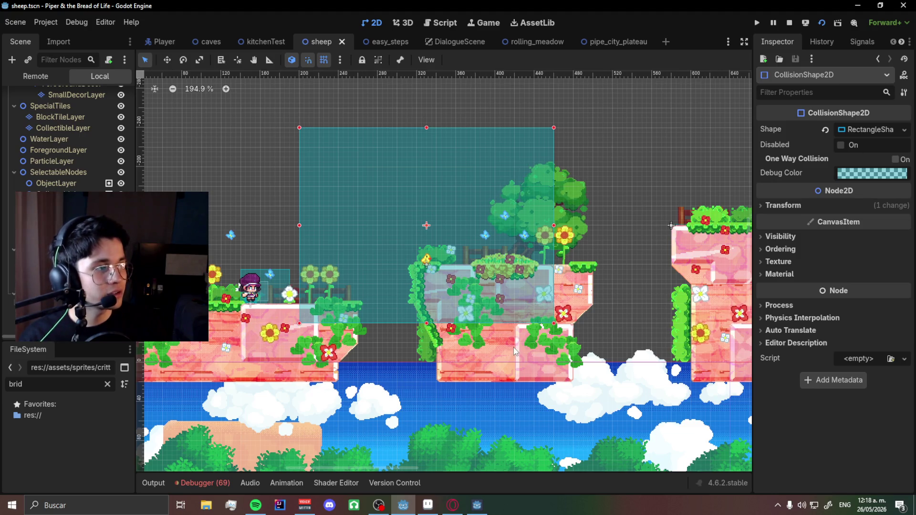
left_click(648, 207)
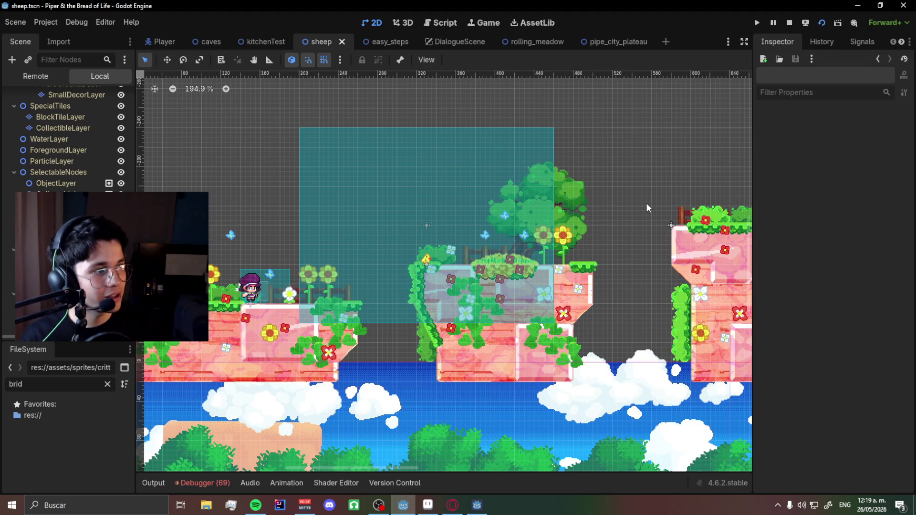
Revert the Bird node's Z Index to 0 and launch the game with F5.
scroll(448, 240, "up", 4)
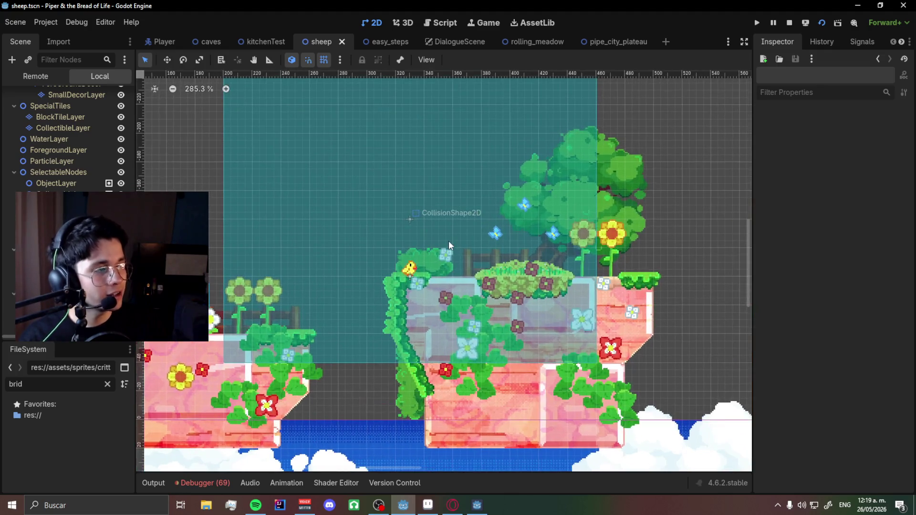
scroll(449, 240, "down", 6)
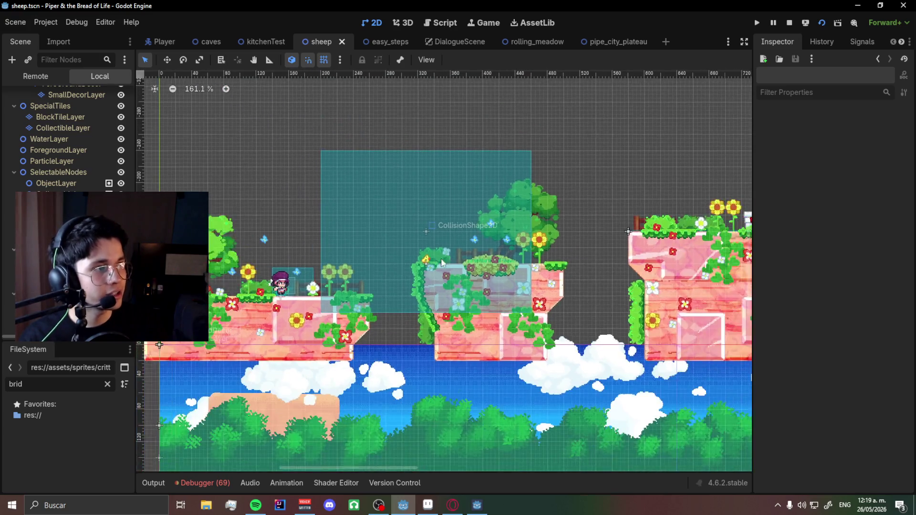
scroll(445, 260, "up", 10)
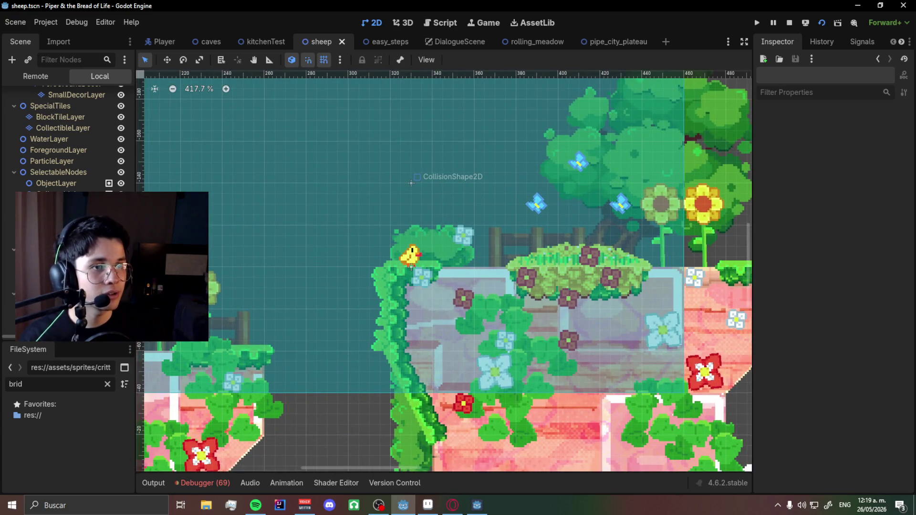
left_click(411, 256)
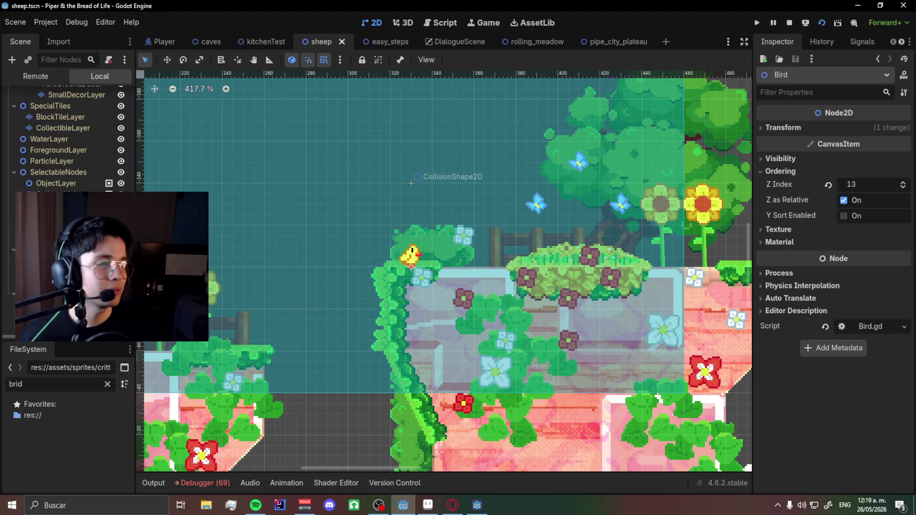
left_click(828, 186)
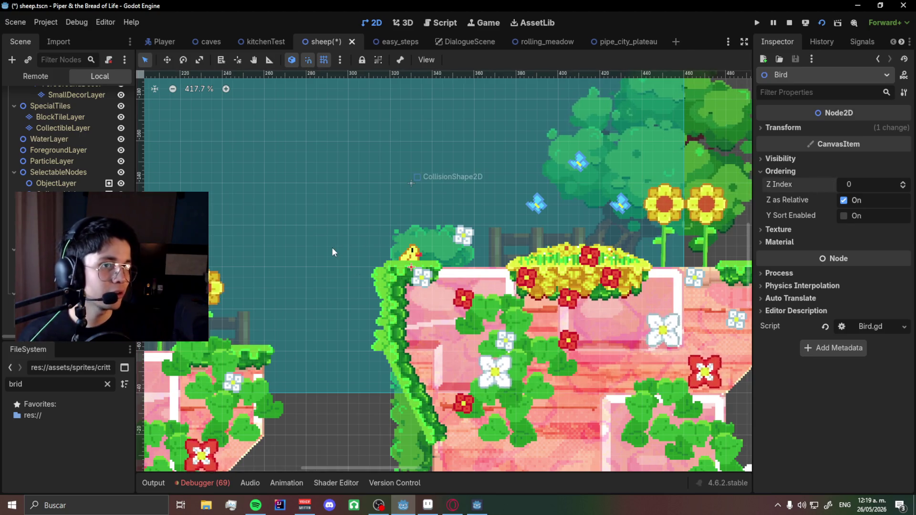
scroll(332, 248, "down", 3)
key("F5")
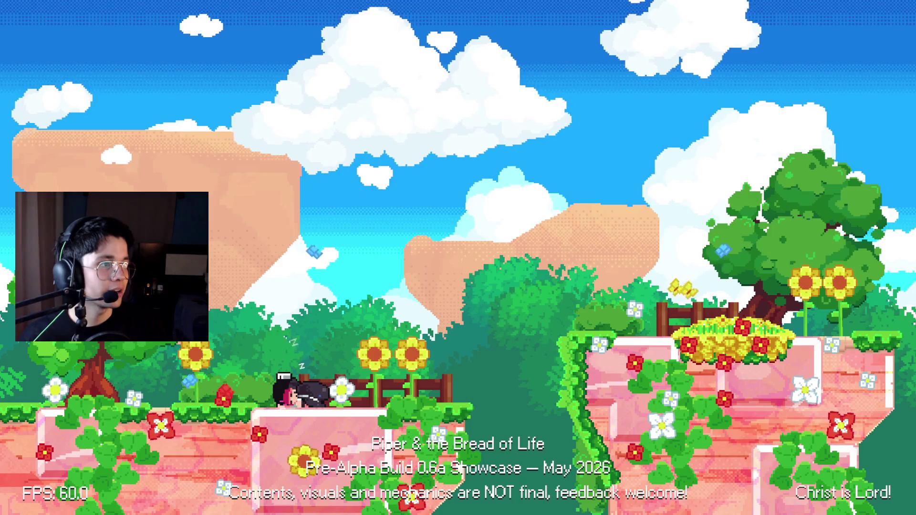
Stop and relaunch the game to playtest the sheep level, then open the bird sprite's canvas size.
key("F8")
key("F5")
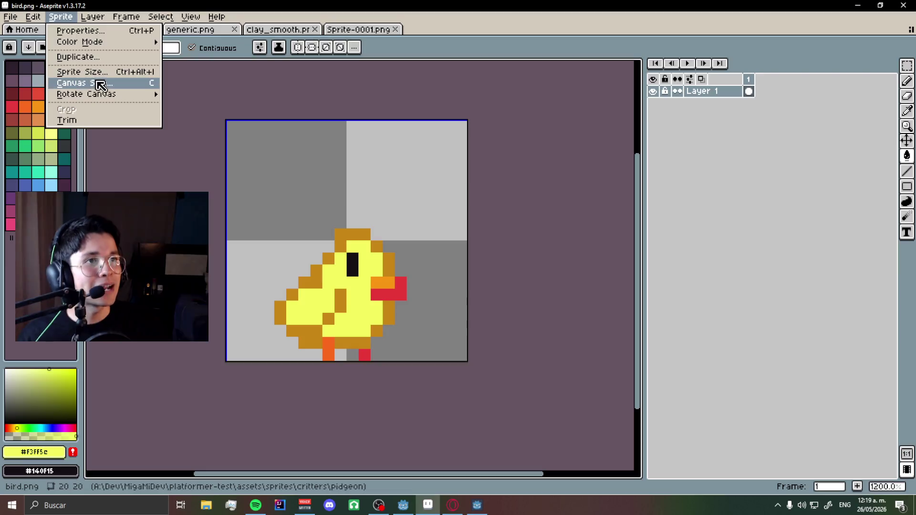
left_click(86, 82)
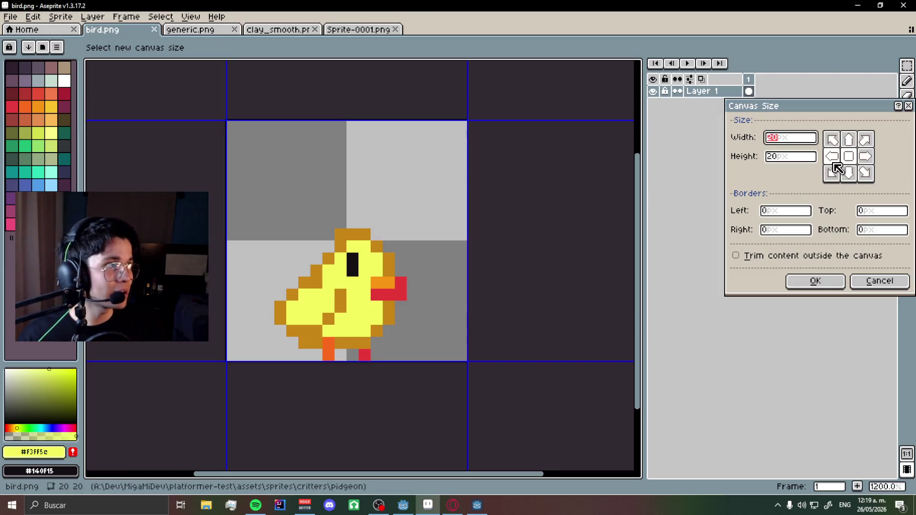
Try a 100 px left-anchored canvas width, then undo it.
type("100")
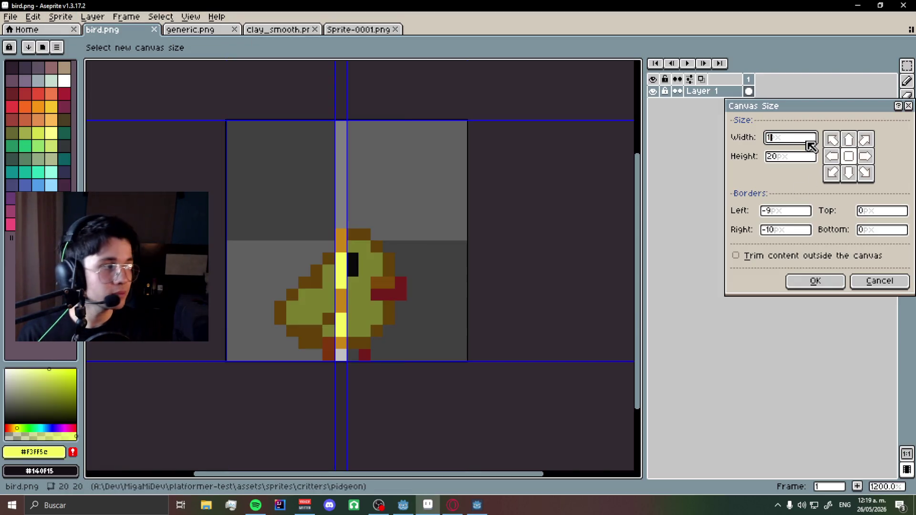
left_click(830, 158)
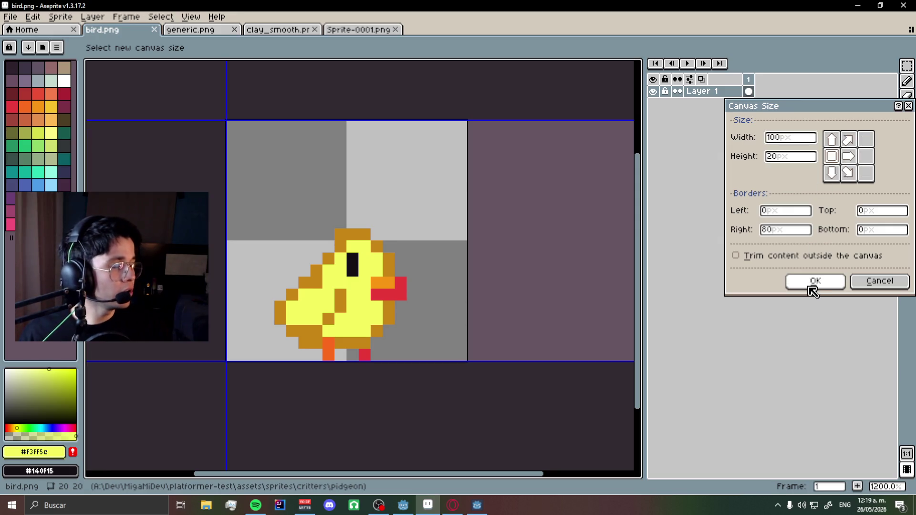
left_click(814, 283)
scroll(382, 271, "down", 4)
scroll(466, 270, "up", 1)
scroll(370, 268, "down", 1)
scroll(495, 271, "down", 1)
scroll(397, 272, "up", 3)
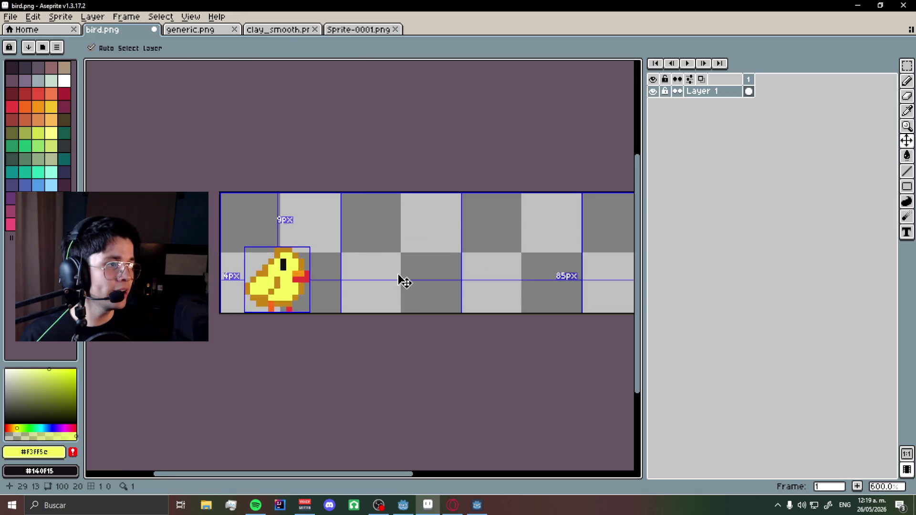
key("ctrl+z")
Open Layer 1's properties and close them without changes.
right_click(696, 92)
left_click(706, 98)
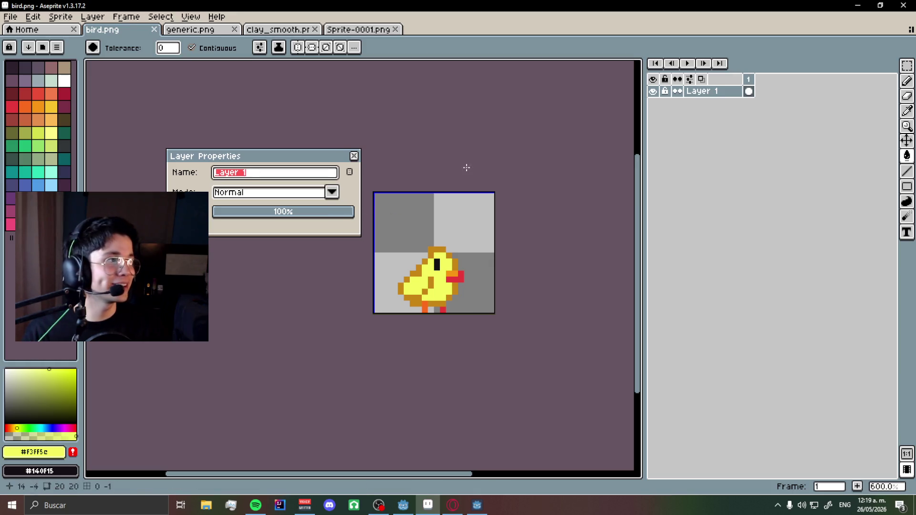
key("Escape")
right_click(722, 95)
left_click(160, 19)
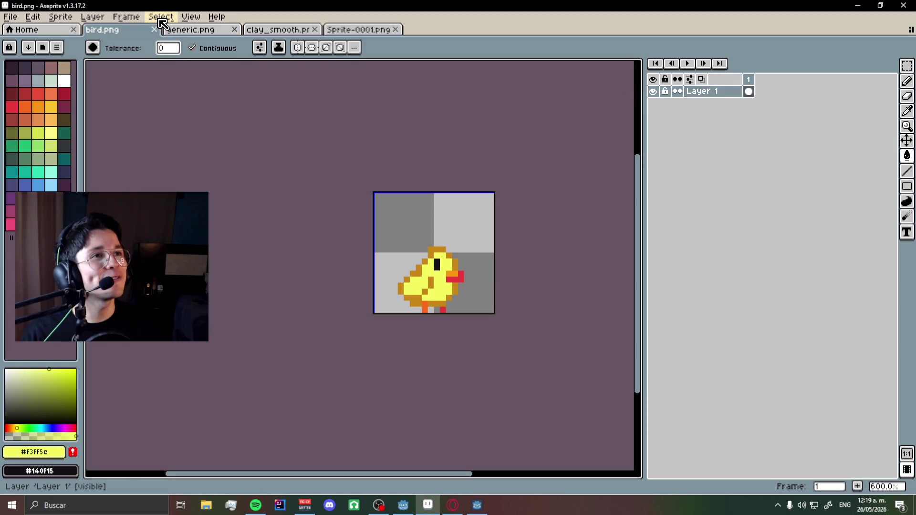
Resize the canvas to 80 px wide with the left-middle anchor.
left_click(161, 19)
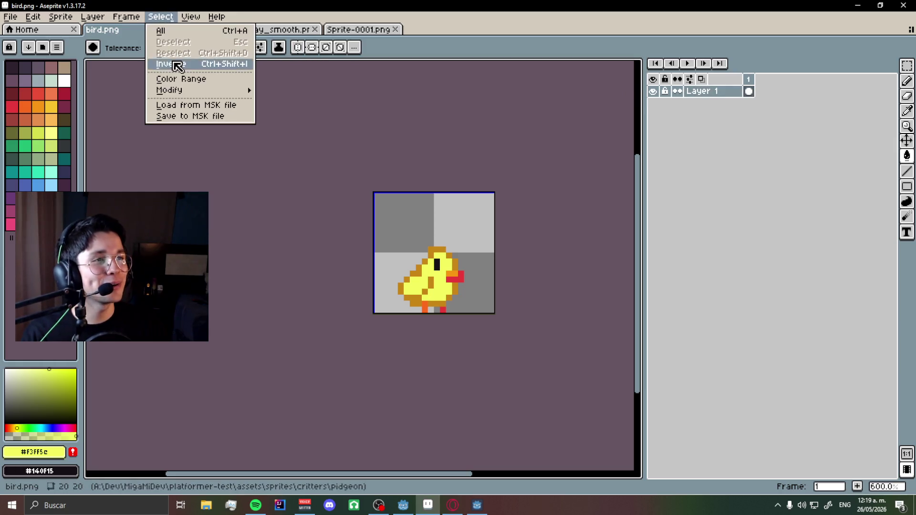
mouse_move(62, 24)
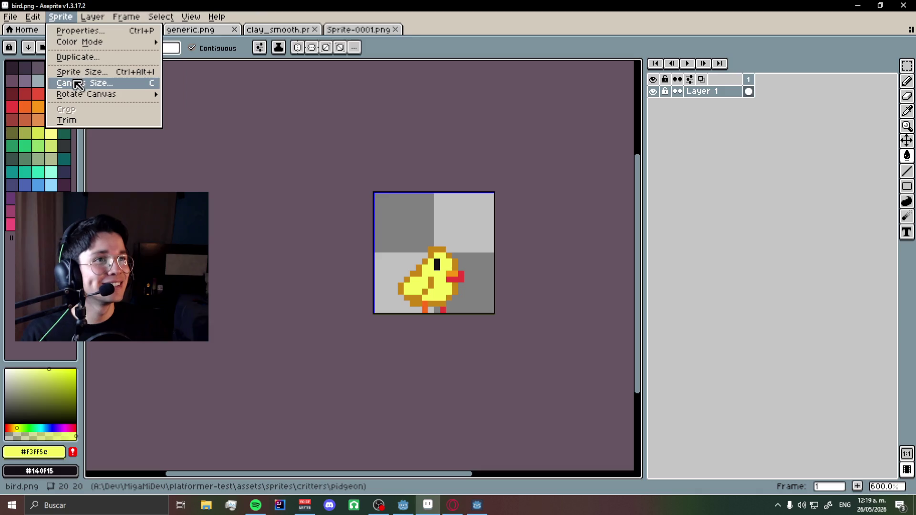
left_click(79, 84)
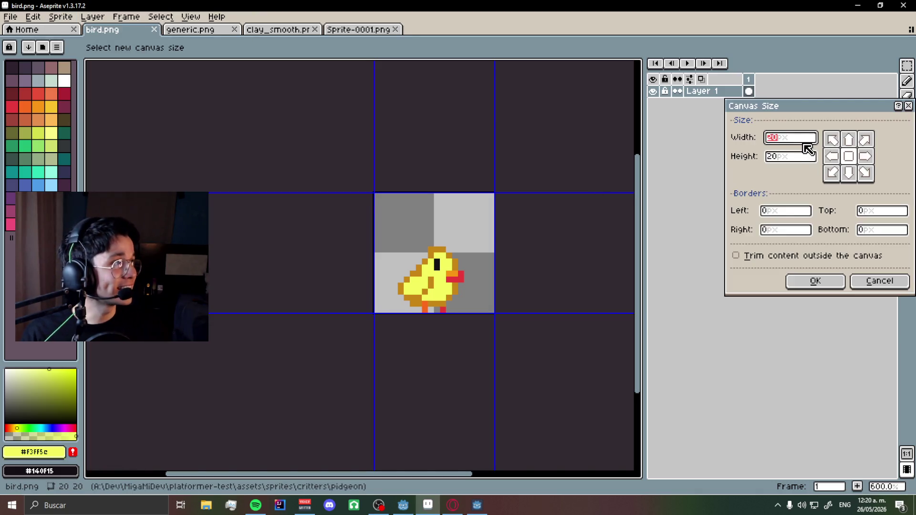
type("80")
left_click(833, 156)
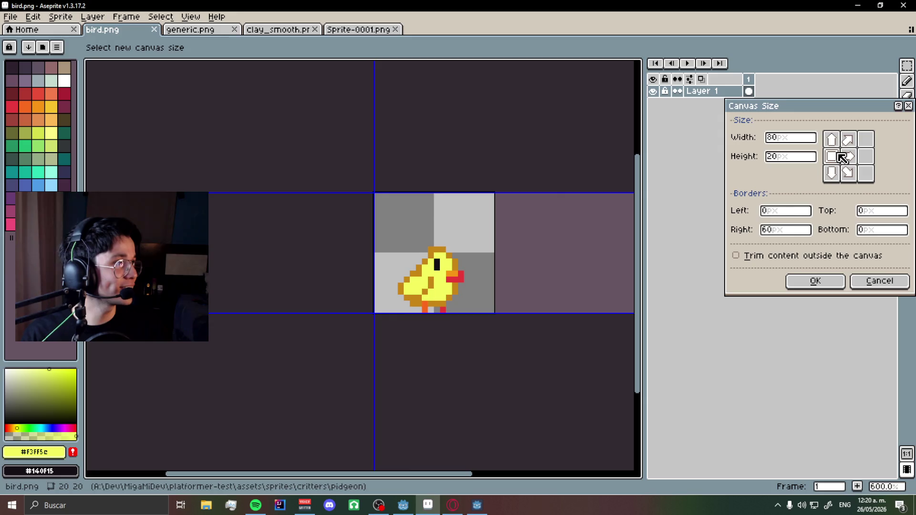
key("Return")
scroll(285, 239, "right", 1)
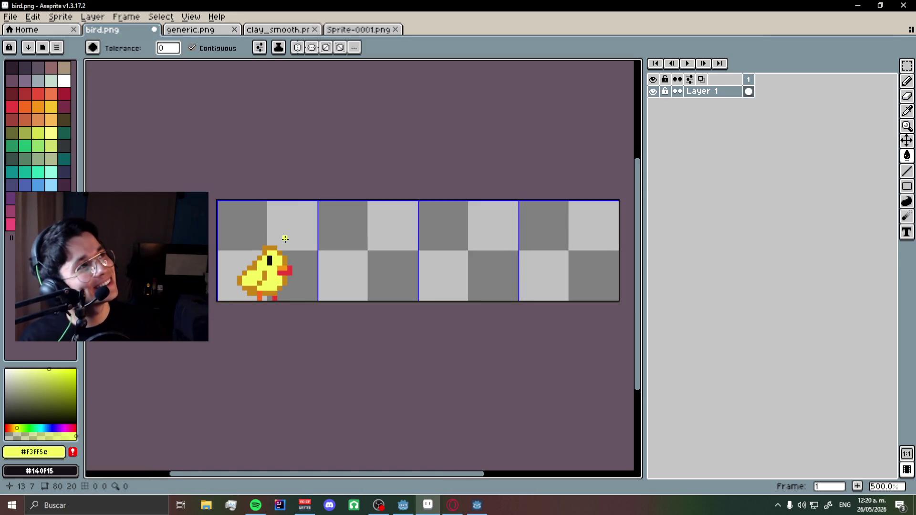
scroll(285, 239, "right", 1)
scroll(294, 267, "up", 4)
Copy the bird from the first slot into the second slot with a rectangular selection.
left_click(907, 66)
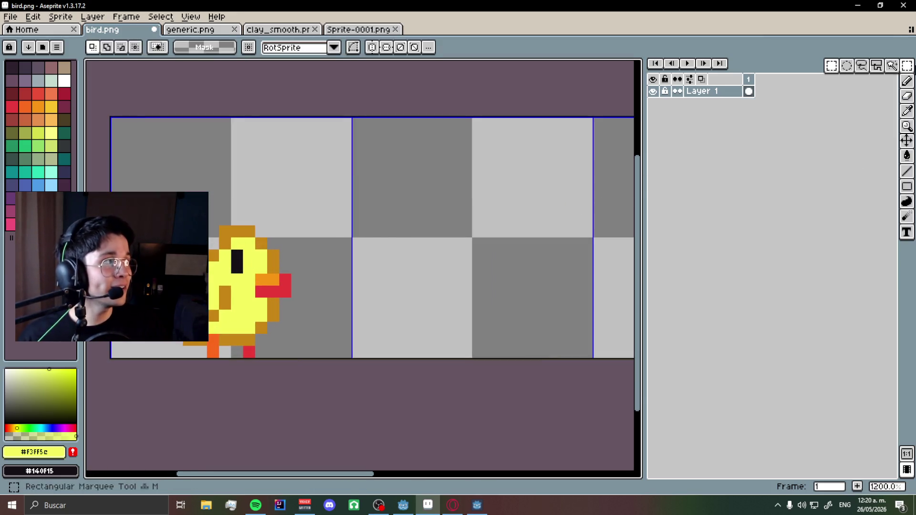
mouse_move(144, 360)
left_mouse_down()
mouse_move(245, 295)
mouse_move(329, 224)
left_mouse_up()
mouse_move(276, 263)
left_mouse_down("ctrl")
mouse_move(466, 268)
mouse_move(497, 260)
mouse_move(502, 268)
left_mouse_up("ctrl")
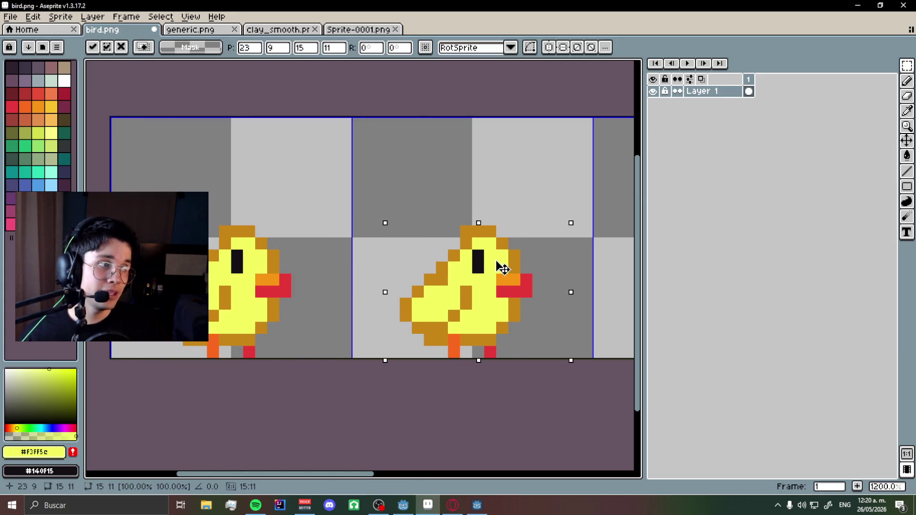
left_click(548, 170)
scroll(445, 339, "up", 2)
Lift the copied bird's wing pixels three pixels up.
mouse_move(377, 328)
left_mouse_down()
mouse_move(415, 291)
mouse_move(484, 253)
left_mouse_up()
key("ctrl+z")
key("ctrl+y")
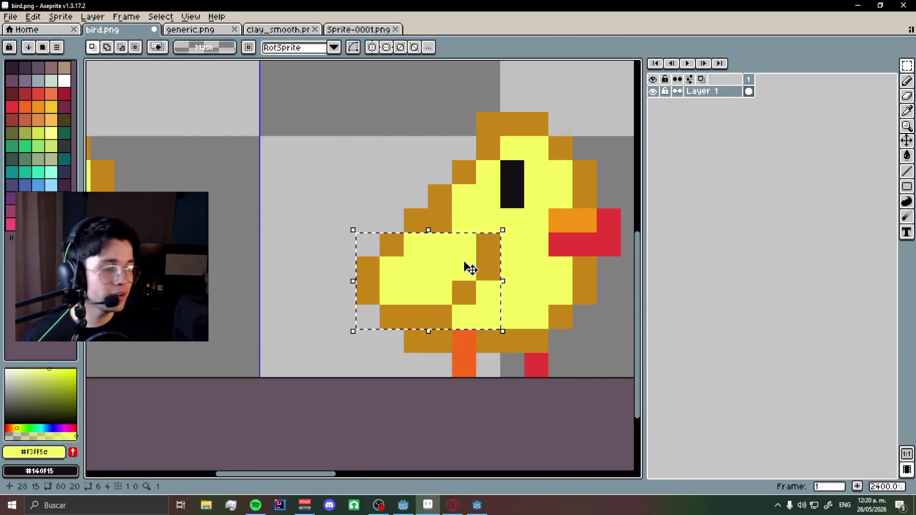
mouse_move(468, 267)
left_mouse_down()
mouse_move(443, 251)
mouse_move(450, 238)
left_mouse_up()
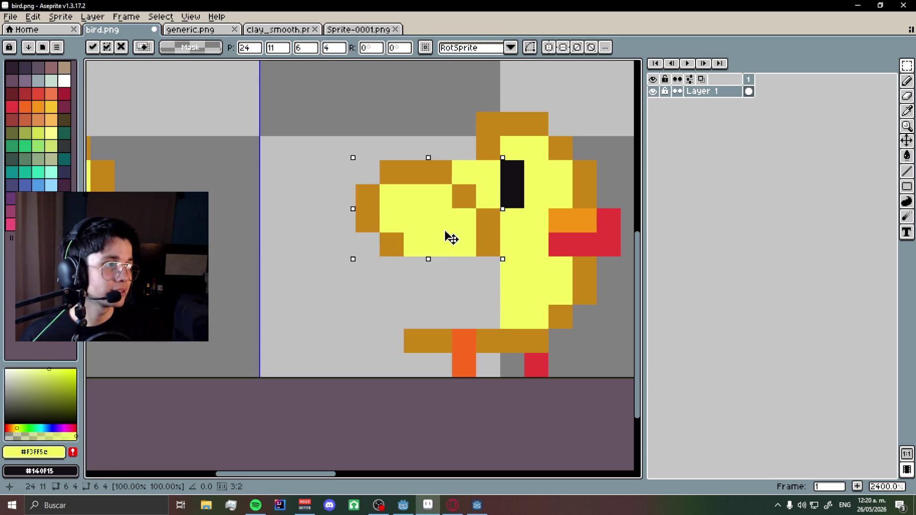
scroll(501, 181, "up", 1)
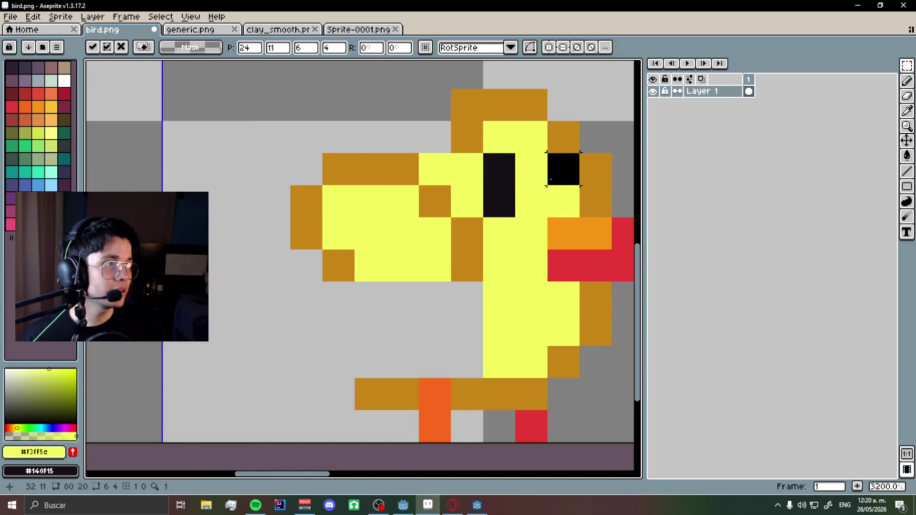
Paint brown outline pixels on the top of the wing and below it.
key("b")
key("ctrl+z")
key("ctrl+z")
key("ctrl+y")
key("e")
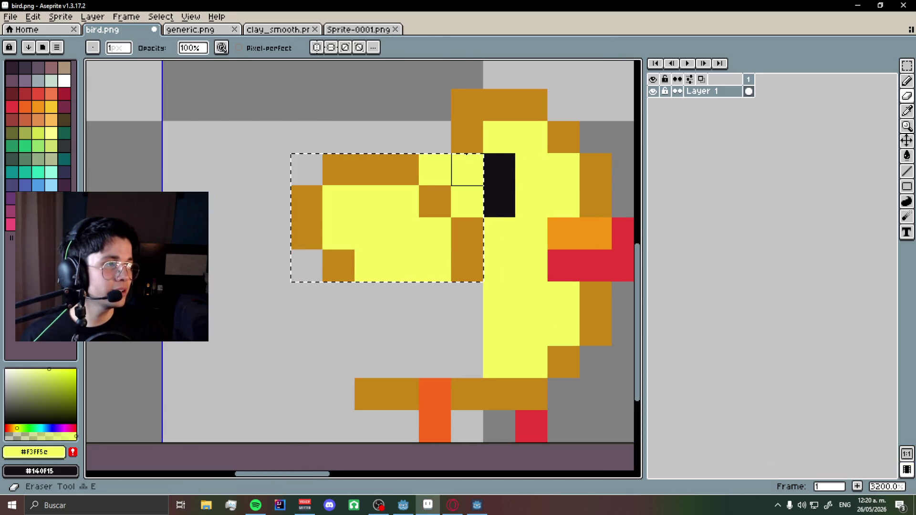
key("ctrl+d")
left_click(474, 135, "alt")
key("b")
left_click(433, 172)
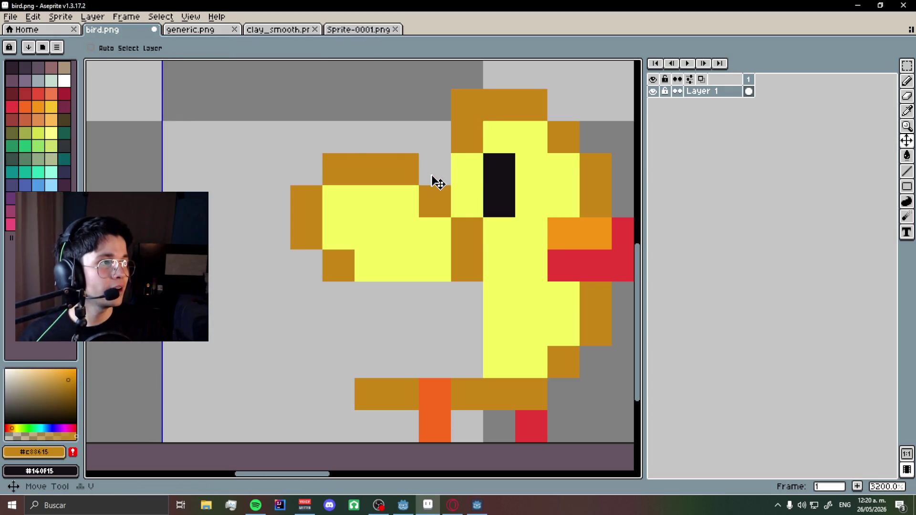
scroll(432, 175, "down", 5)
scroll(401, 271, "up", 2)
left_click(402, 270)
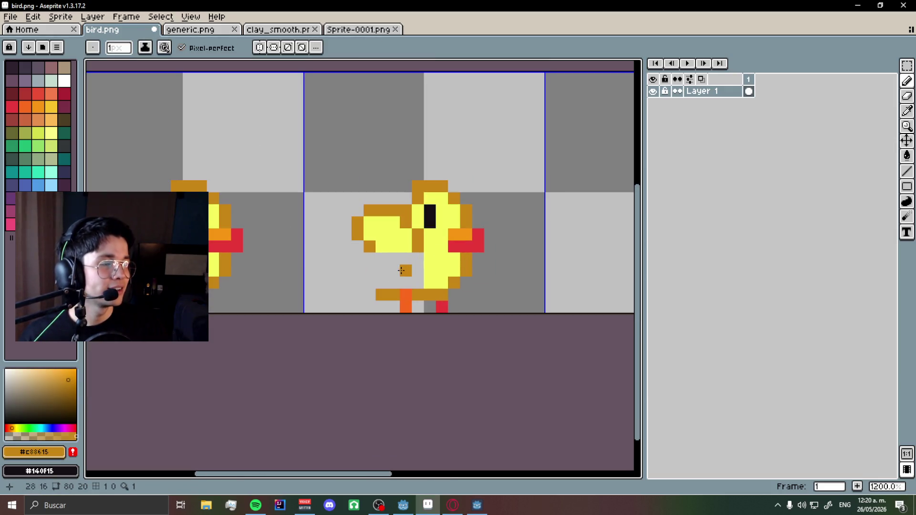
scroll(382, 286, "up", 1)
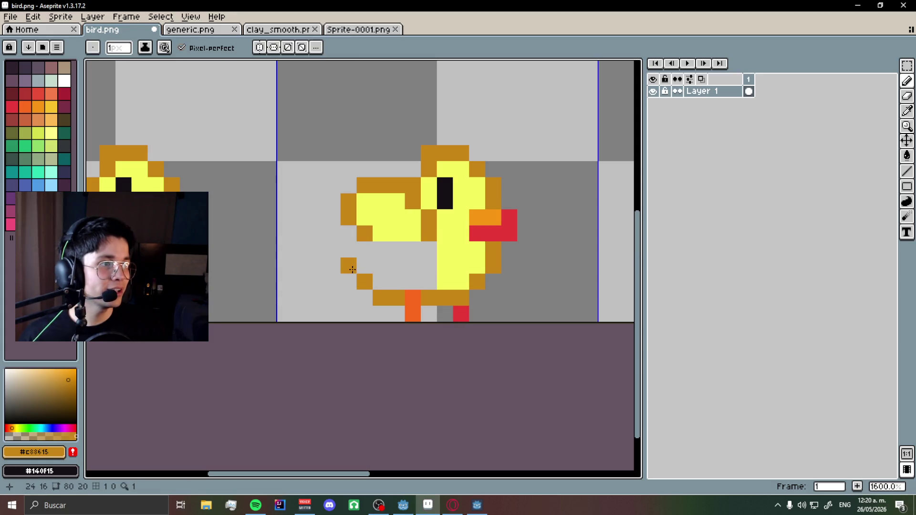
Fill the gap under the wing with the bright yellow body colour.
left_click(445, 249, "alt")
left_click(461, 266)
left_click_drag(445, 250, 378, 253)
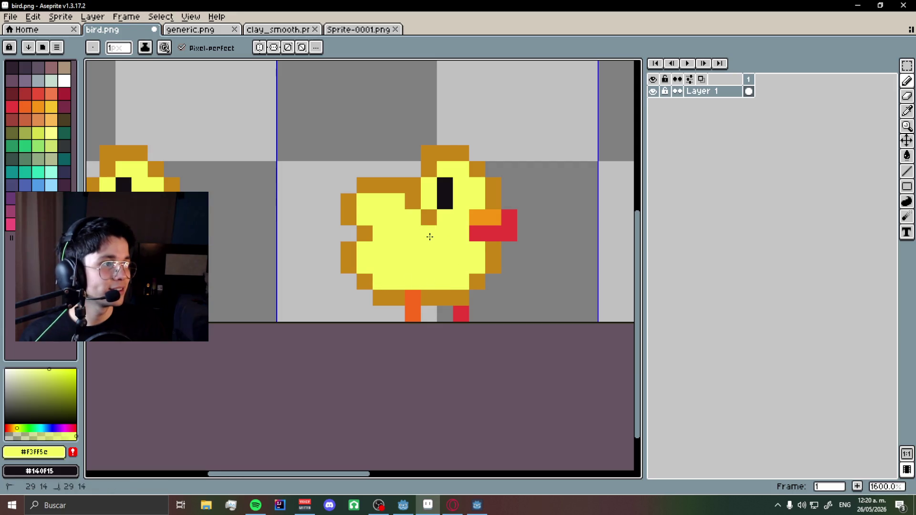
scroll(430, 237, "down", 3)
scroll(360, 298, "up", 3)
left_click(360, 299)
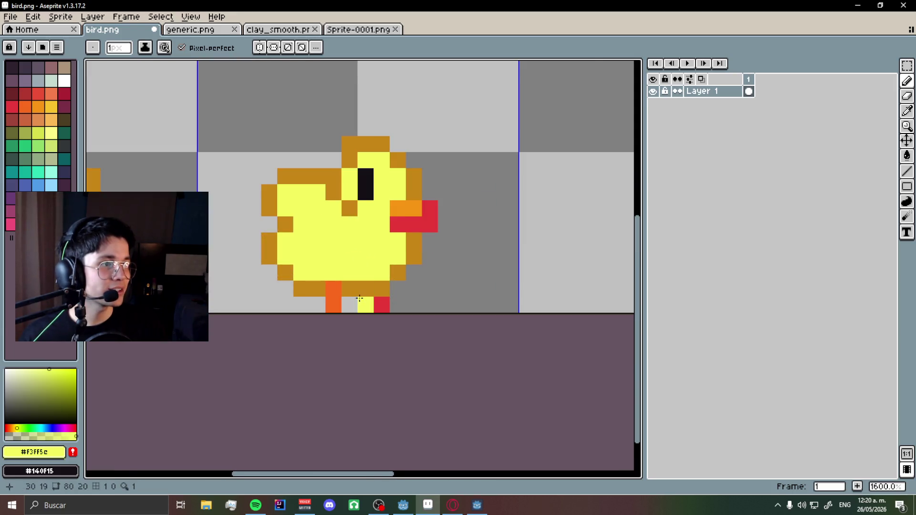
scroll(361, 298, "up", 1)
key("ctrl+z")
Recolour the orange leg pixel red, then switch to generic.png.
left_click(317, 310, "alt")
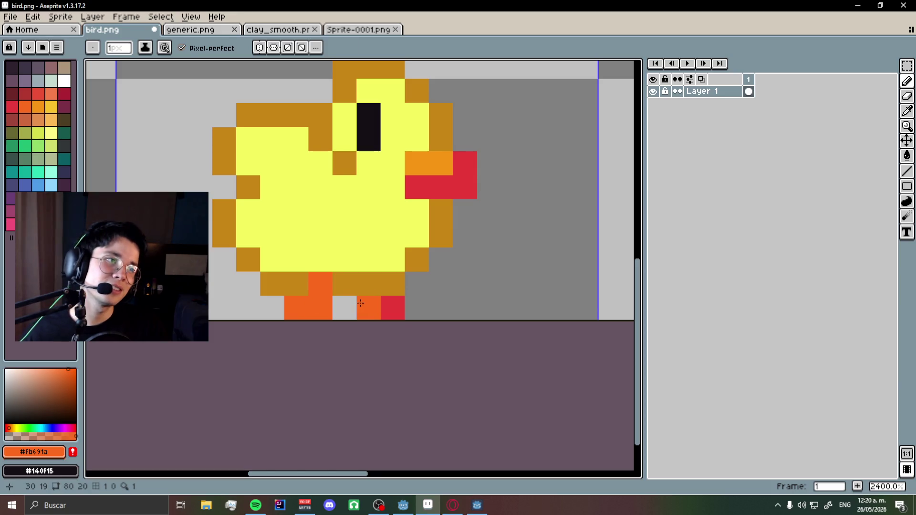
left_click(393, 308, "alt")
left_click(369, 307)
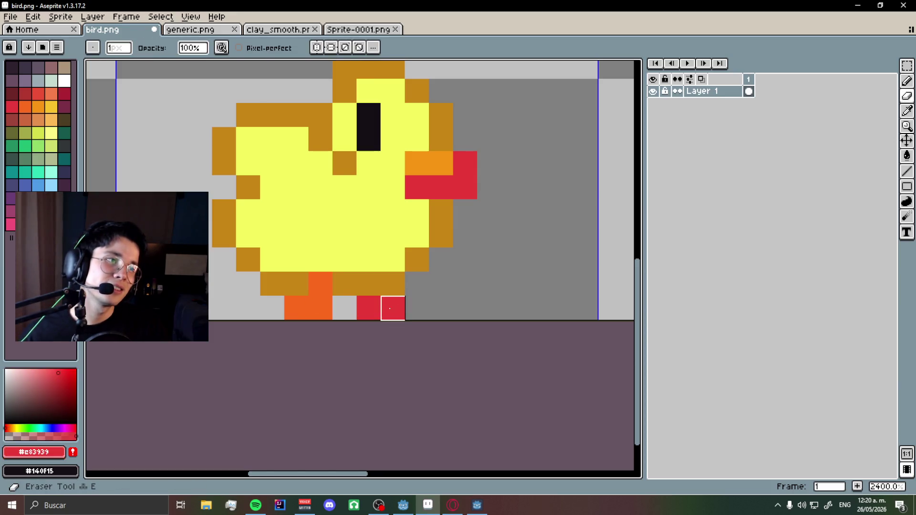
scroll(413, 308, "down", 6)
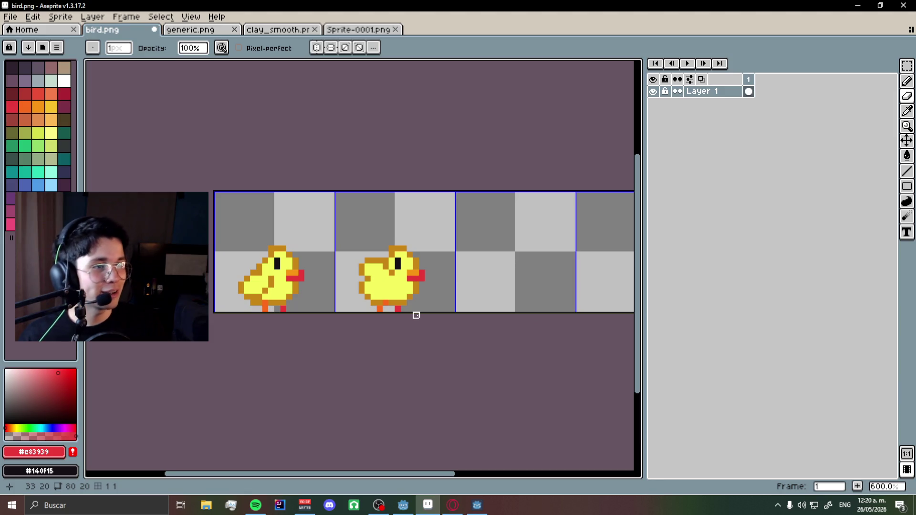
left_click(190, 29)
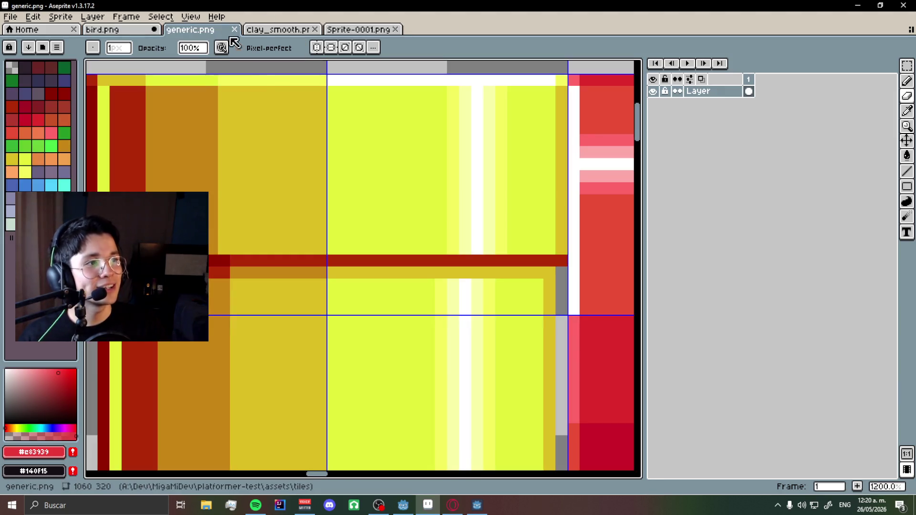
Eyedrop the darker yellow from generic.png and shade the second bird's belly.
left_click(307, 183, "alt")
left_click(102, 29)
scroll(451, 324, "up", 6)
left_click(451, 324)
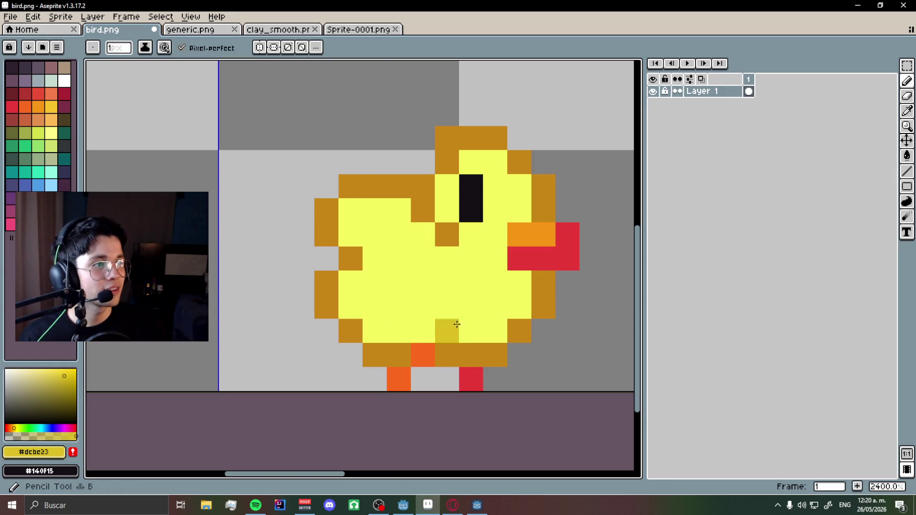
left_click_drag(455, 331, 384, 328)
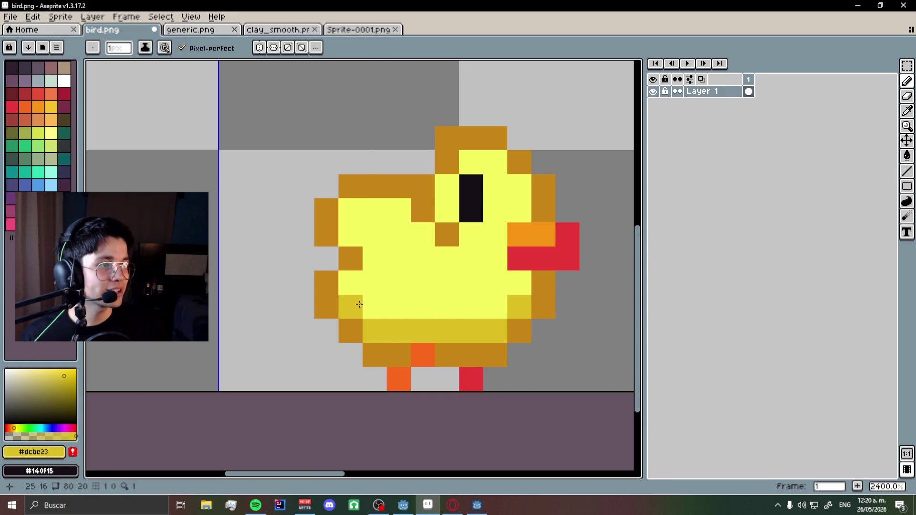
key("ctrl+z")
key("ctrl+z")
Undo misplaced dark-yellow strokes and retry shading along the lower body.
scroll(368, 305, "down", 4)
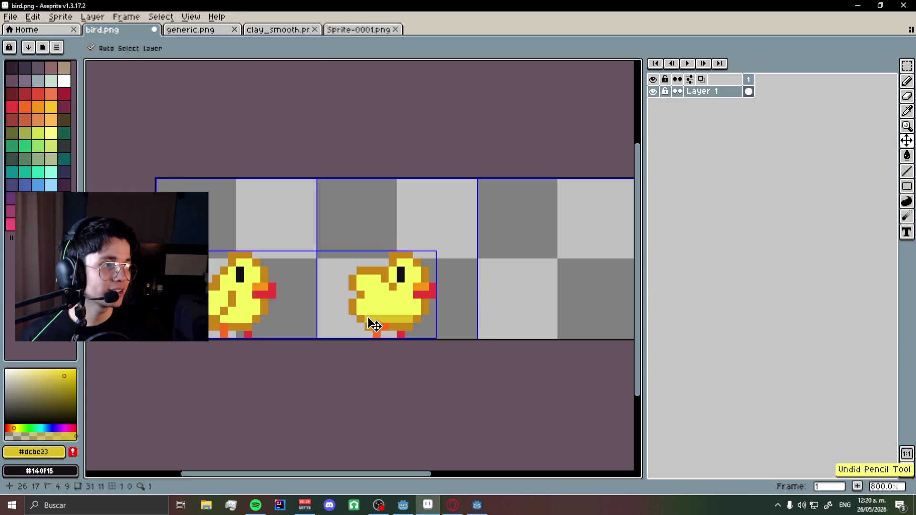
scroll(377, 315, "up", 2)
scroll(380, 314, "up", 2)
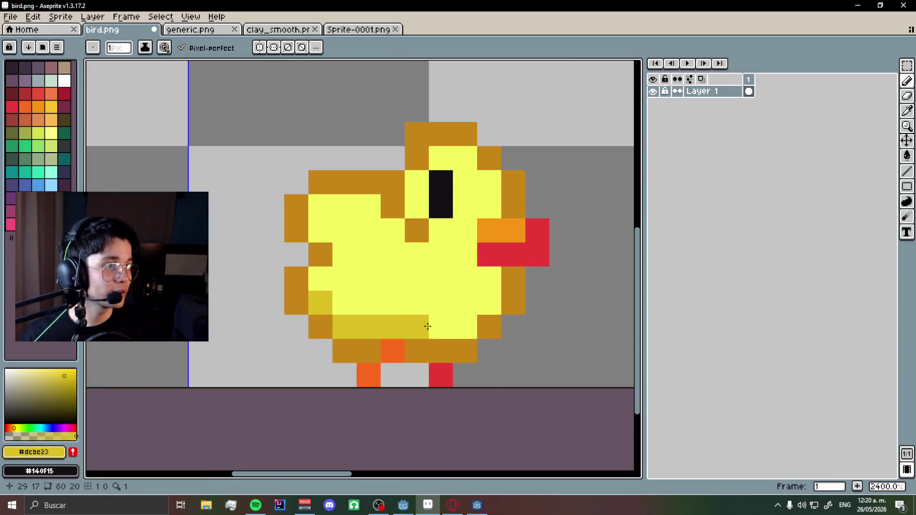
scroll(427, 327, "down", 4)
scroll(428, 271, "up", 4)
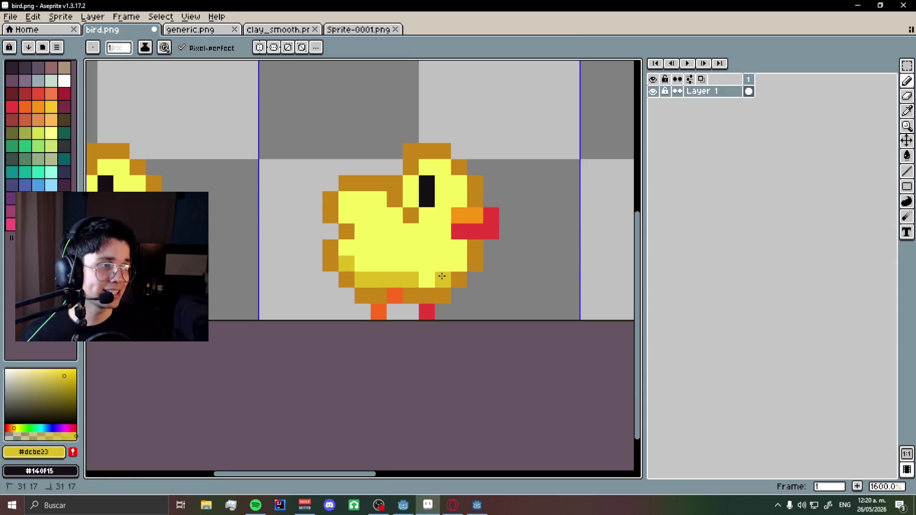
scroll(442, 276, "down", 4)
scroll(333, 284, "up", 4)
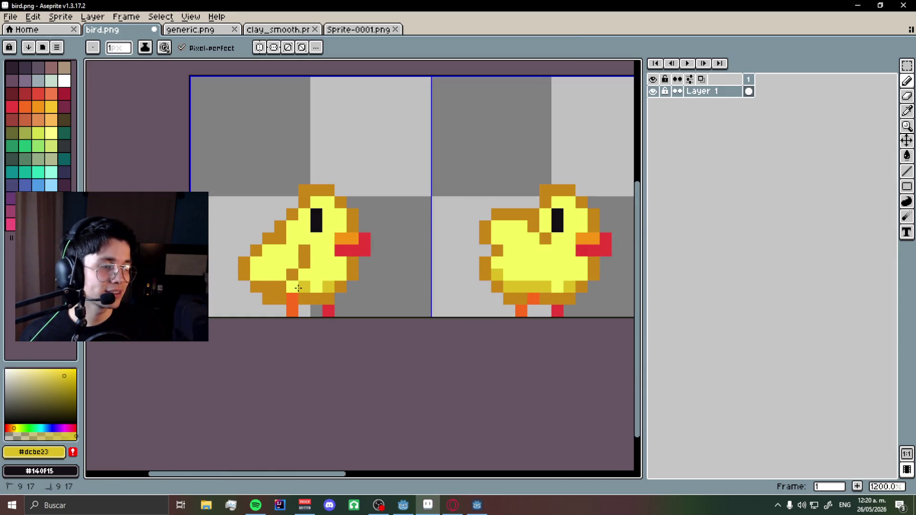
scroll(297, 289, "down", 3)
scroll(298, 289, "up", 2)
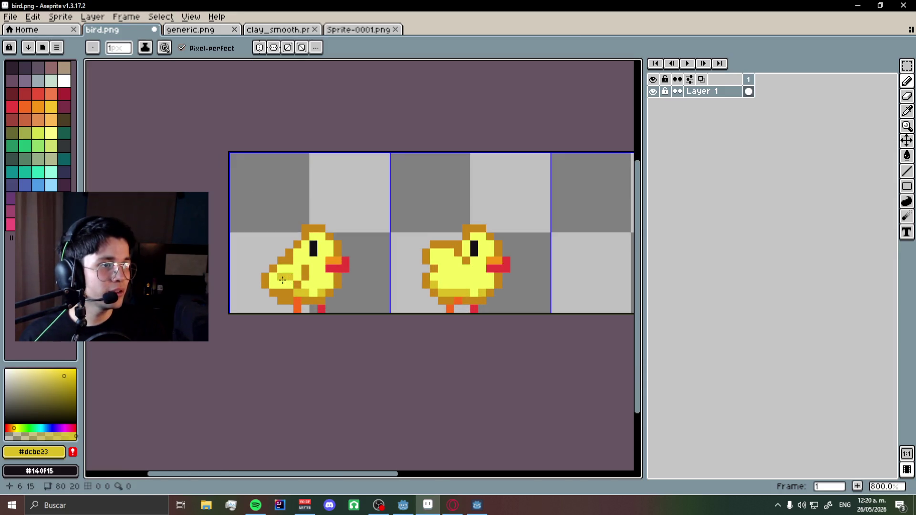
scroll(317, 299, "down", 3)
key("ctrl+z")
scroll(294, 283, "up", 4)
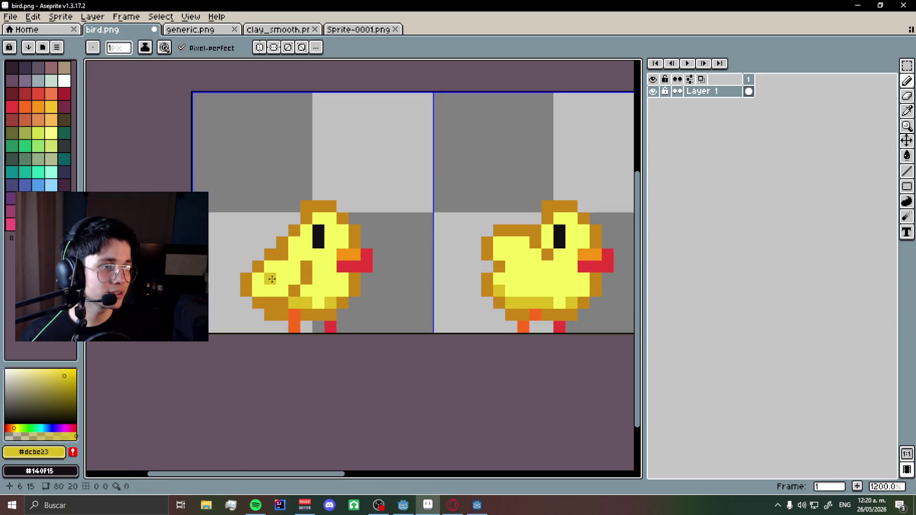
scroll(271, 279, "down", 4)
key("ctrl+z")
scroll(267, 287, "up", 6)
mouse_move(361, 263)
left_mouse_down()
mouse_move(343, 260)
mouse_move(340, 243)
mouse_move(361, 264)
left_mouse_up()
key("ctrl+z")
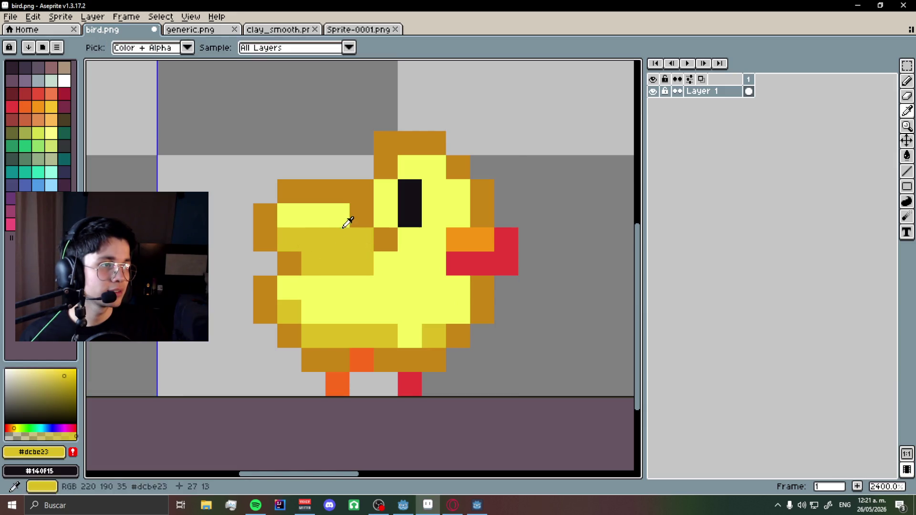
Repaint one shaded pixel on the second bird bright yellow.
left_click(381, 267, "alt")
left_click(361, 264)
scroll(368, 258, "down", 6)
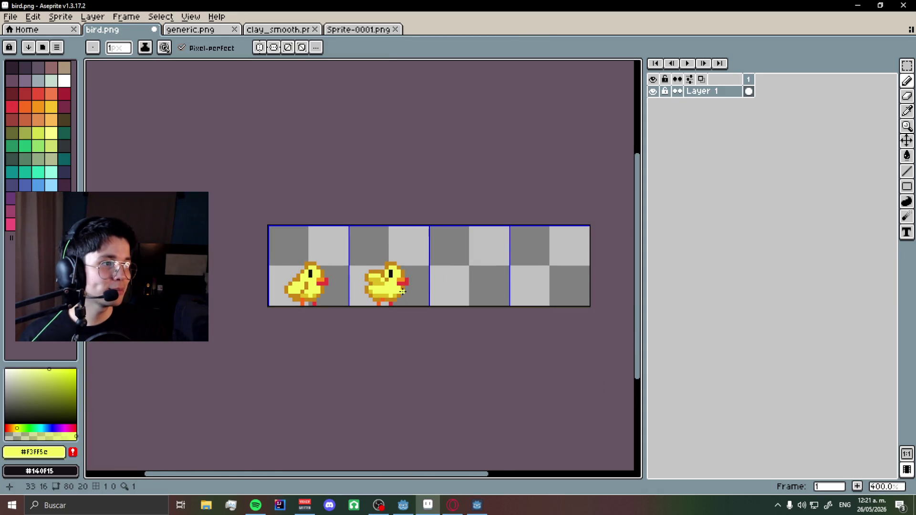
scroll(402, 292, "up", 6)
scroll(402, 290, "down", 5)
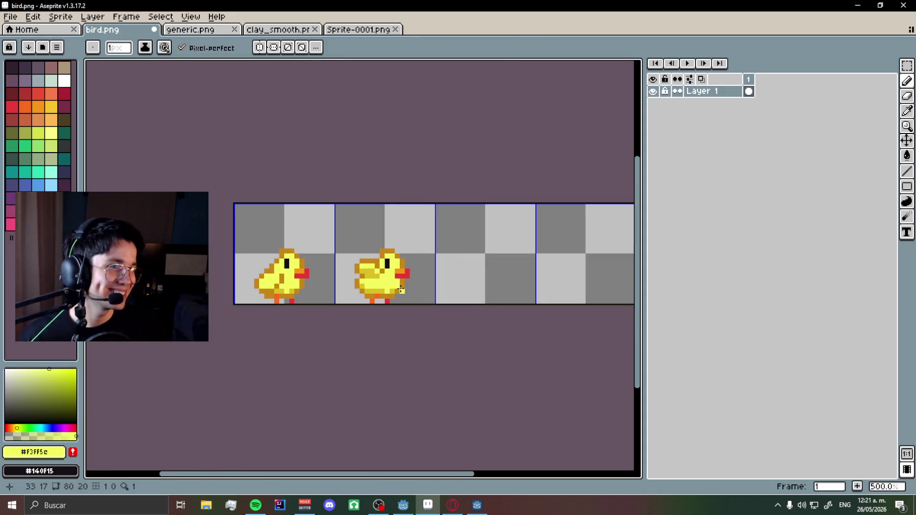
scroll(401, 290, "up", 2)
scroll(355, 277, "up", 3)
Pick the bird's dark yellow #dcbc23 and zoom onto the second frame's wing.
left_click(358, 251, "alt")
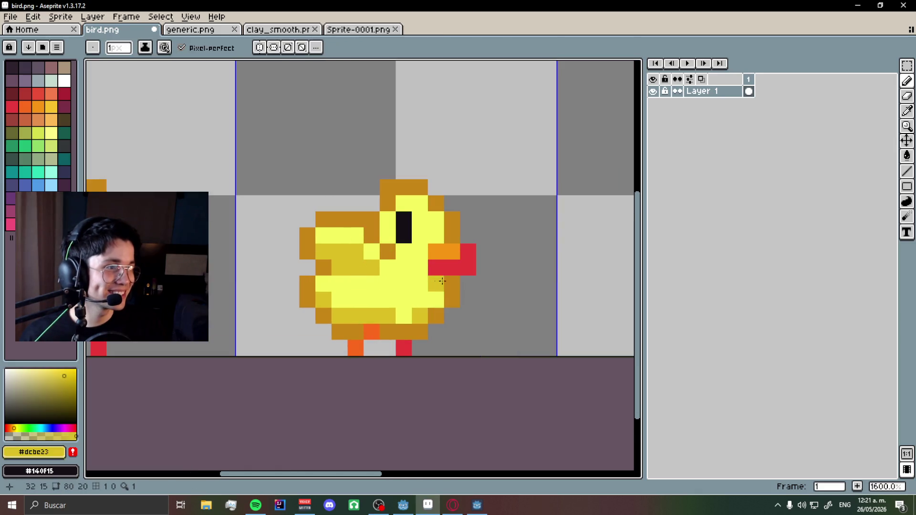
scroll(344, 271, "down", 3)
scroll(312, 278, "down", 4)
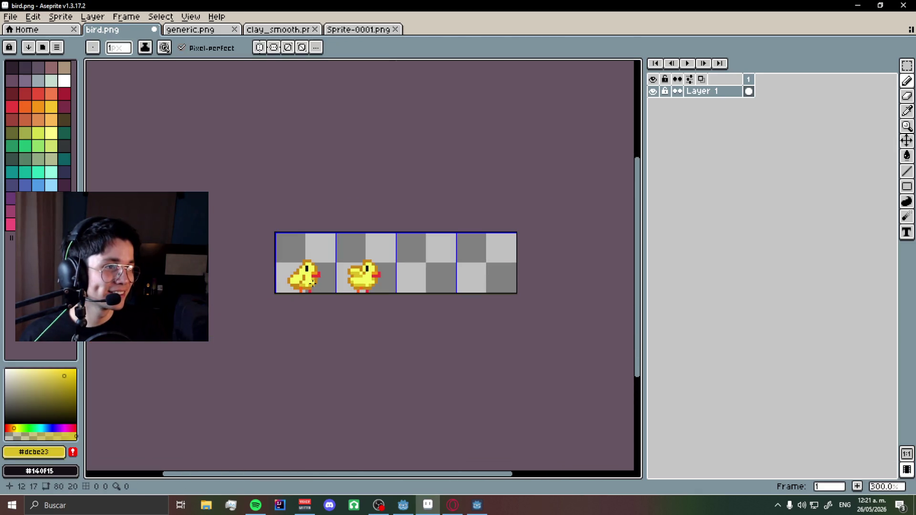
scroll(378, 280, "up", 2)
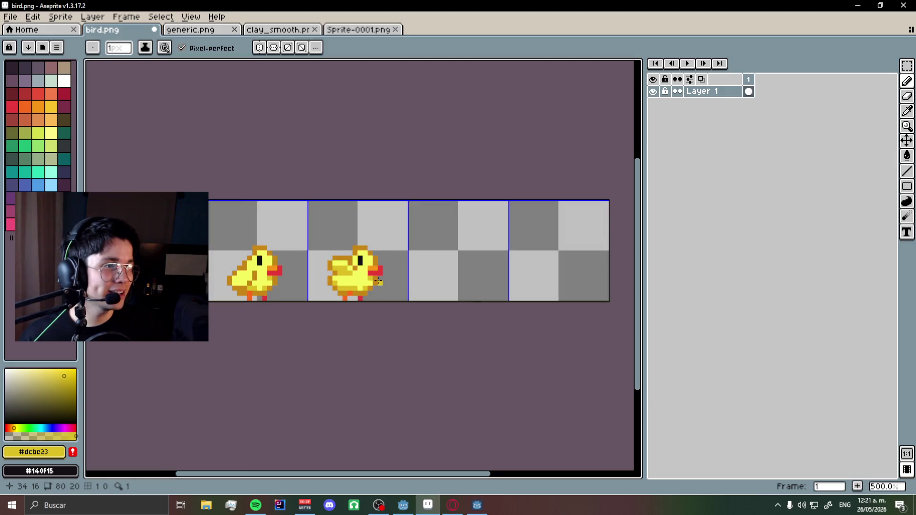
scroll(378, 281, "up", 2)
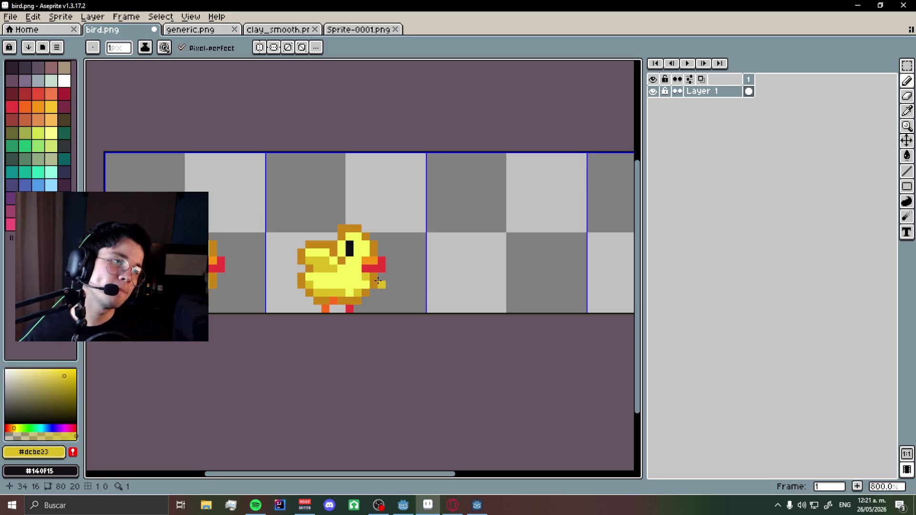
scroll(326, 251, "up", 5)
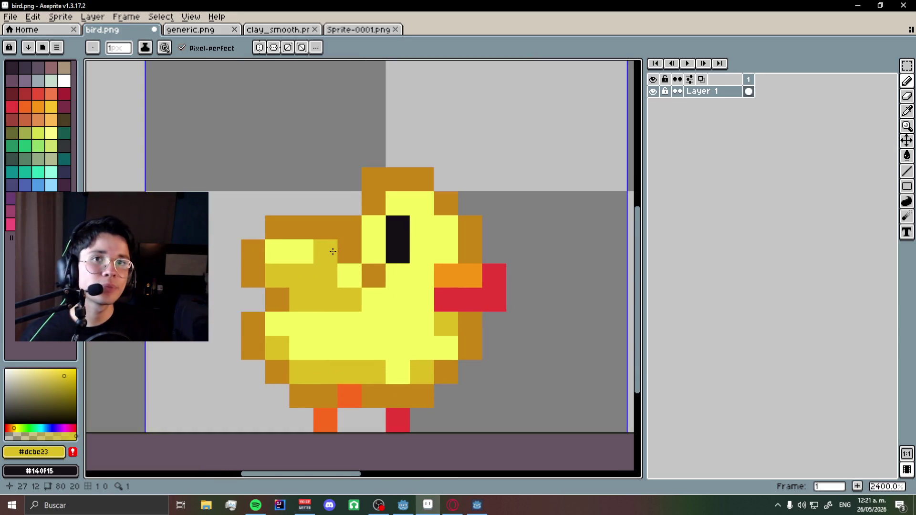
Repaint frame 2's wing pixels in light yellow, dark yellow and brown to form a raised wing tip.
left_click(307, 247, "alt")
left_click(324, 251)
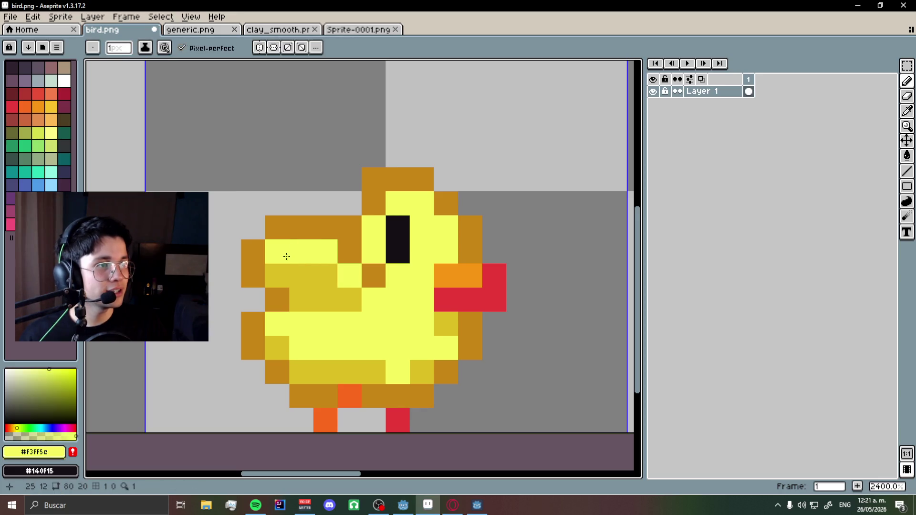
left_click(282, 267, "alt")
left_click(301, 250)
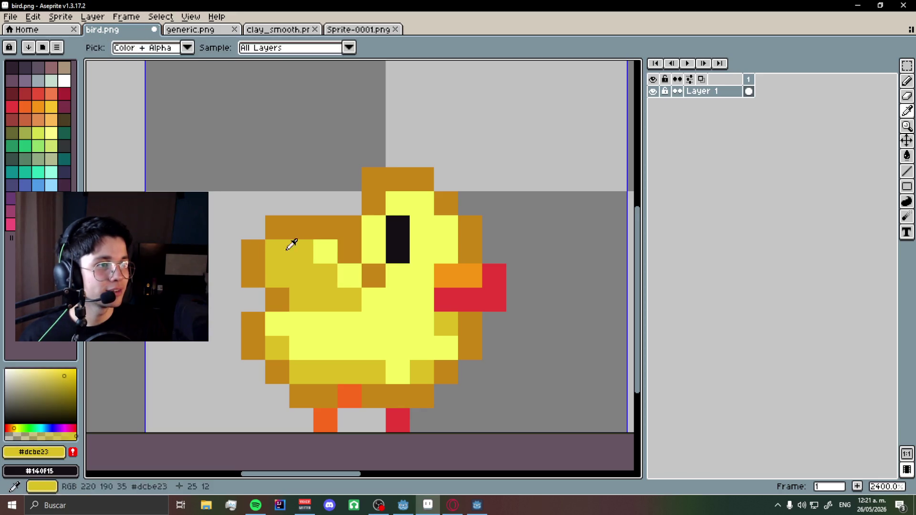
left_click(301, 228, "alt")
left_click(301, 203)
left_click(331, 239, "alt")
left_click_drag(306, 227, 276, 225)
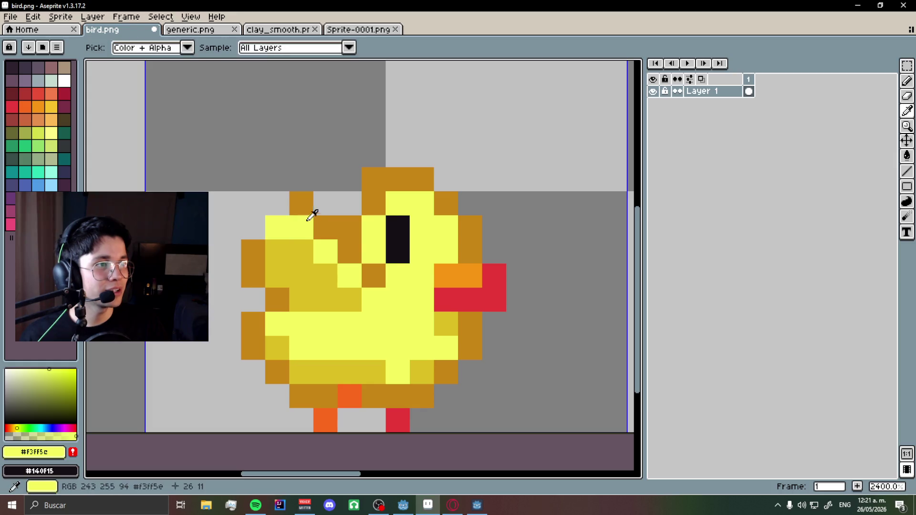
left_click(300, 199, "alt")
left_click(267, 204)
Undo a stray brown wing pixel, then move to the web browser for a new search.
scroll(262, 221, "down", 6)
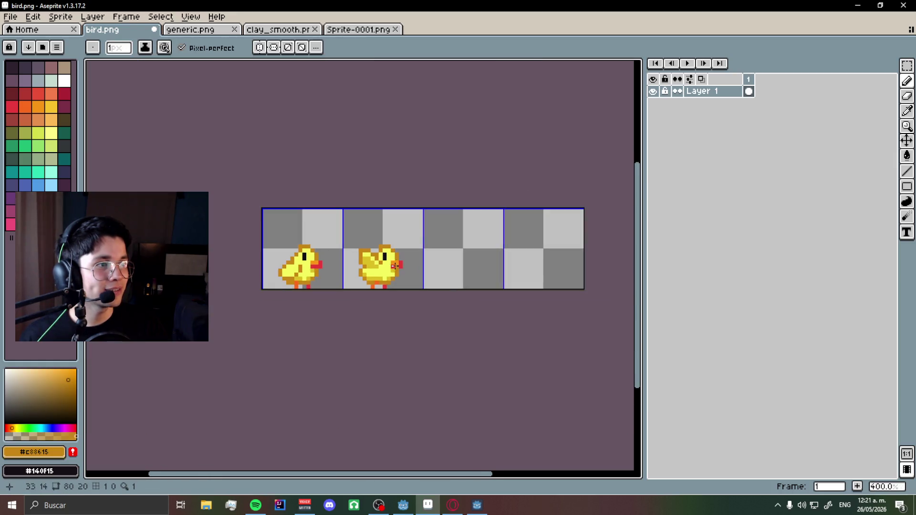
scroll(336, 248, "up", 3)
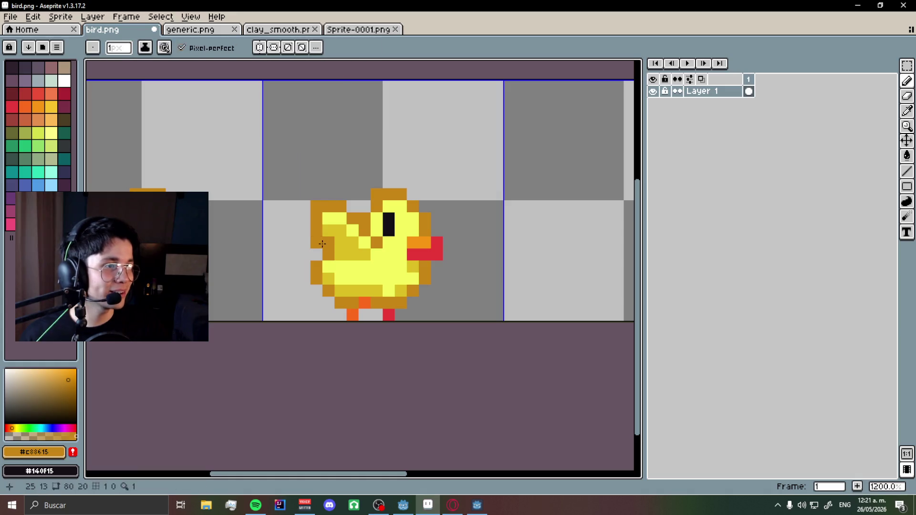
scroll(323, 243, "down", 5)
scroll(324, 236, "up", 5)
left_click(323, 233)
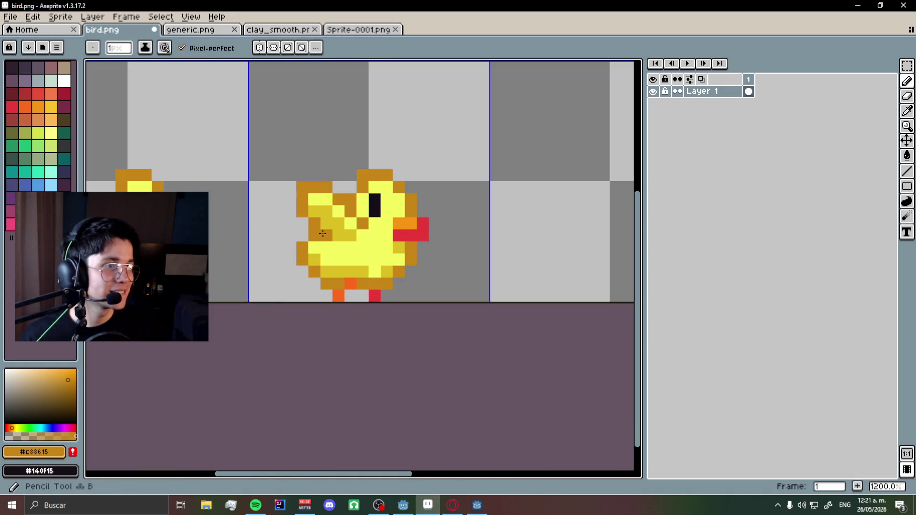
scroll(332, 253, "down", 5)
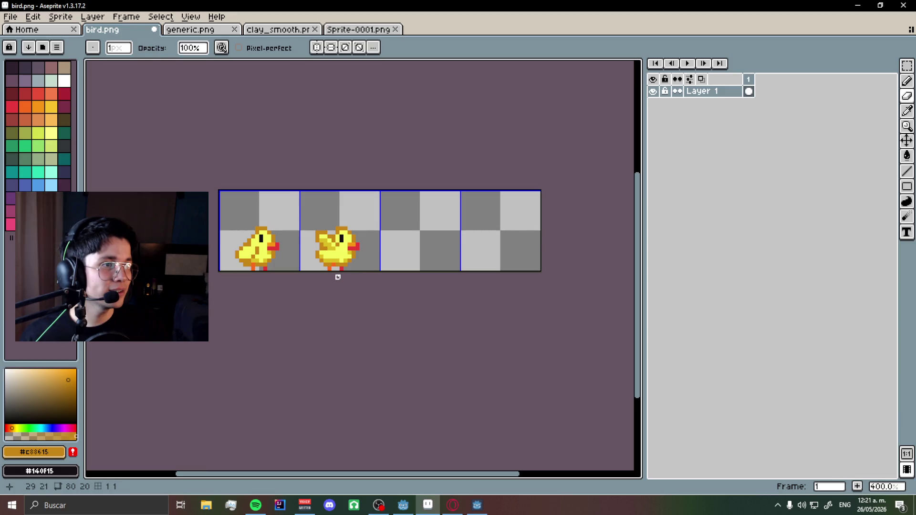
key("ctrl+z")
scroll(329, 241, "up", 5)
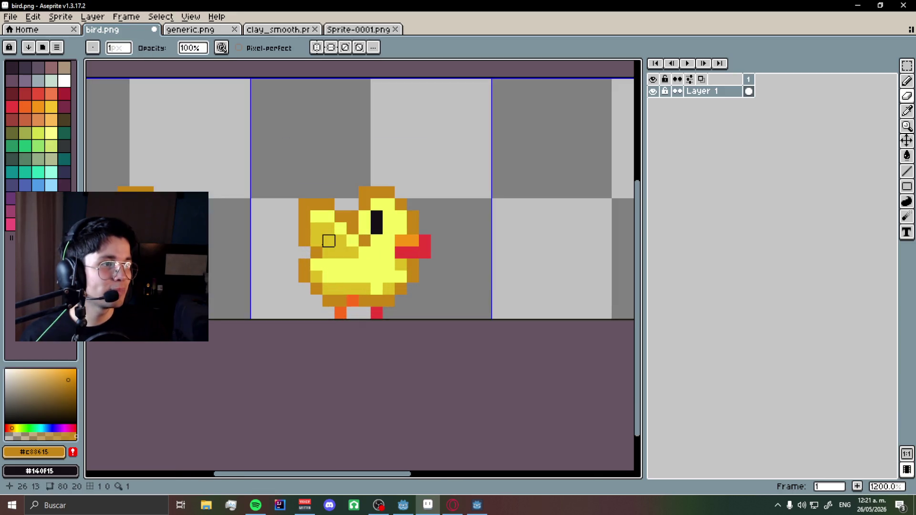
scroll(389, 253, "down", 3)
scroll(411, 250, "down", 2)
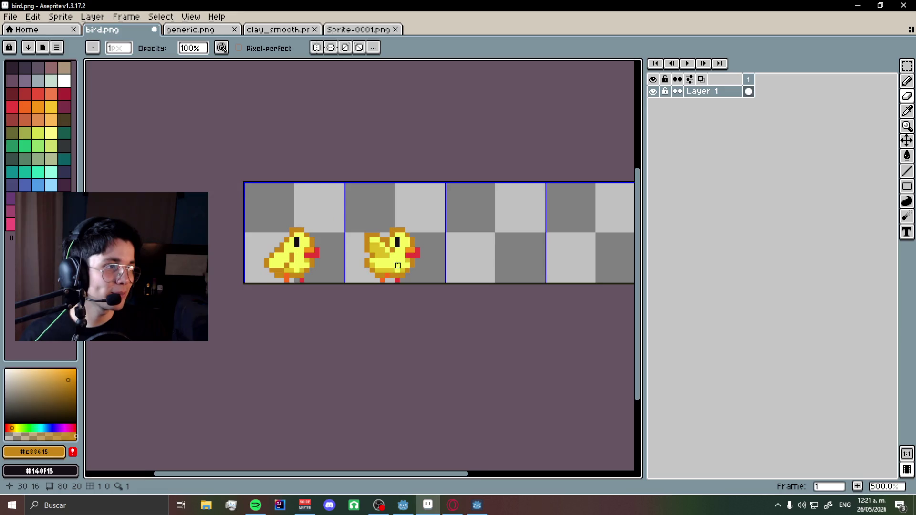
scroll(397, 266, "up", 2)
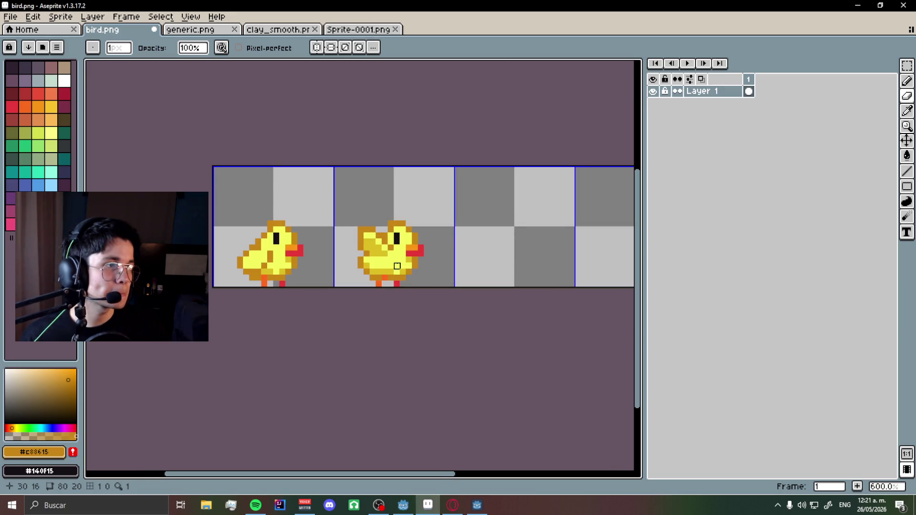
left_click(453, 504)
left_click(340, 27)
Search Google Images for 'flying bird pixelart'.
type("flying bird")
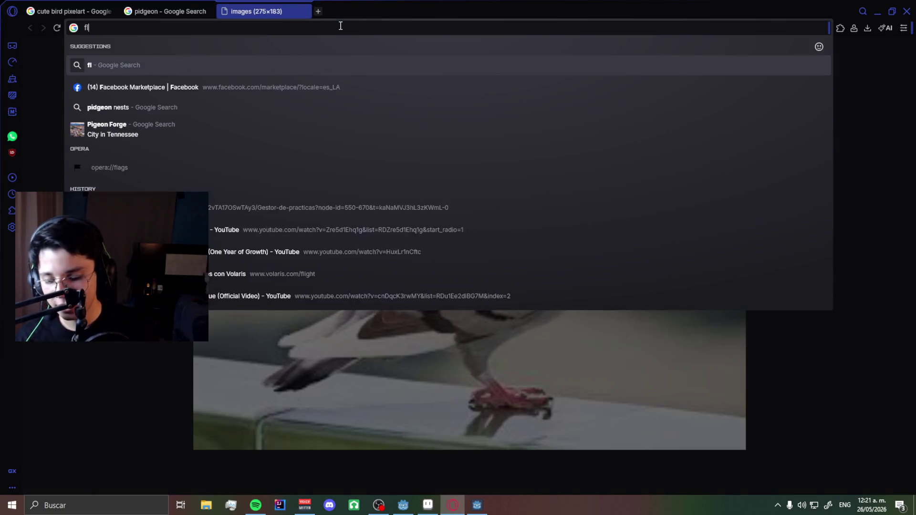
type(" pixelart")
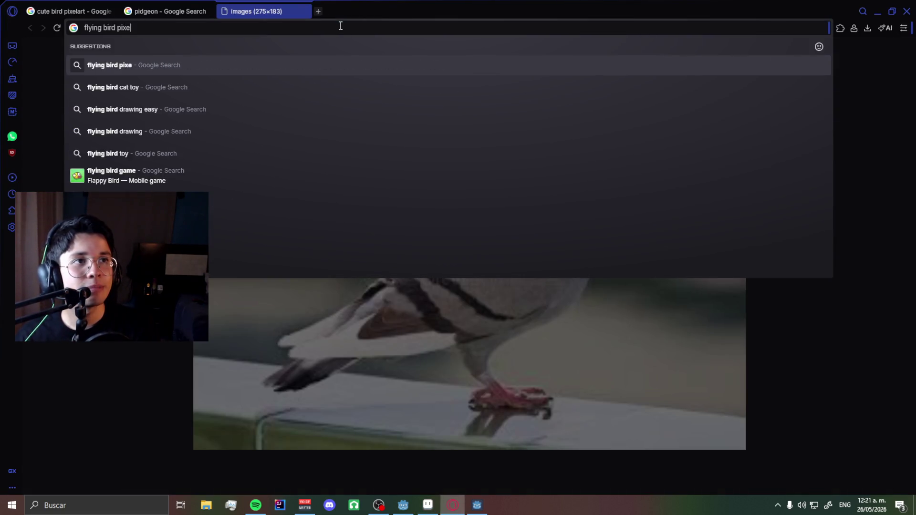
key("Return")
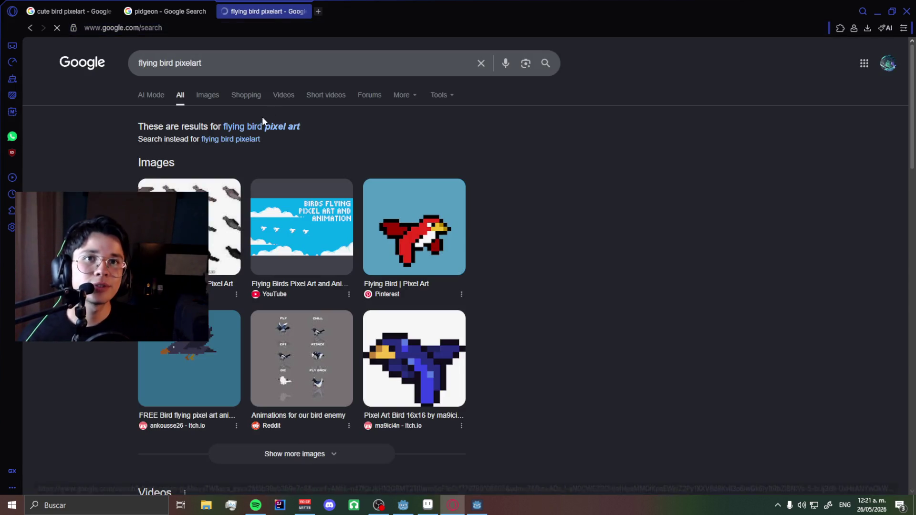
left_click(213, 98)
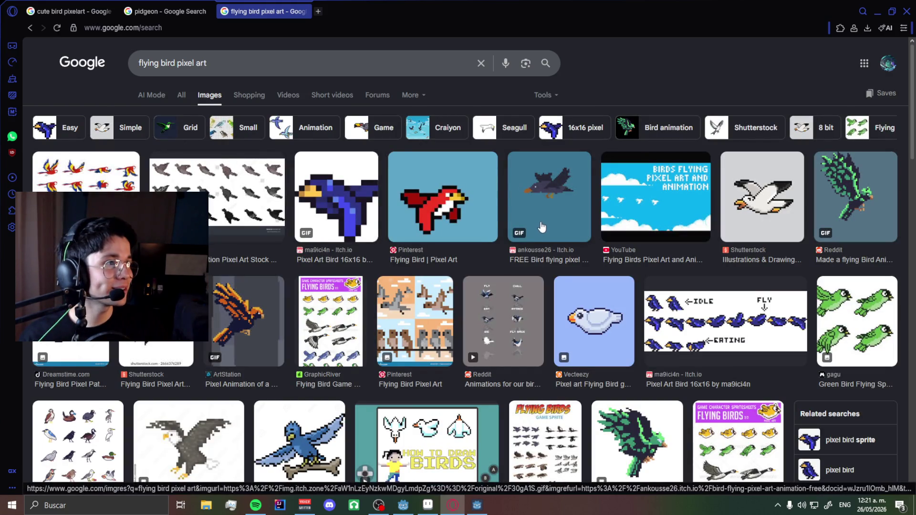
Preview the animated flying bird GIF from the image results.
left_click(549, 202)
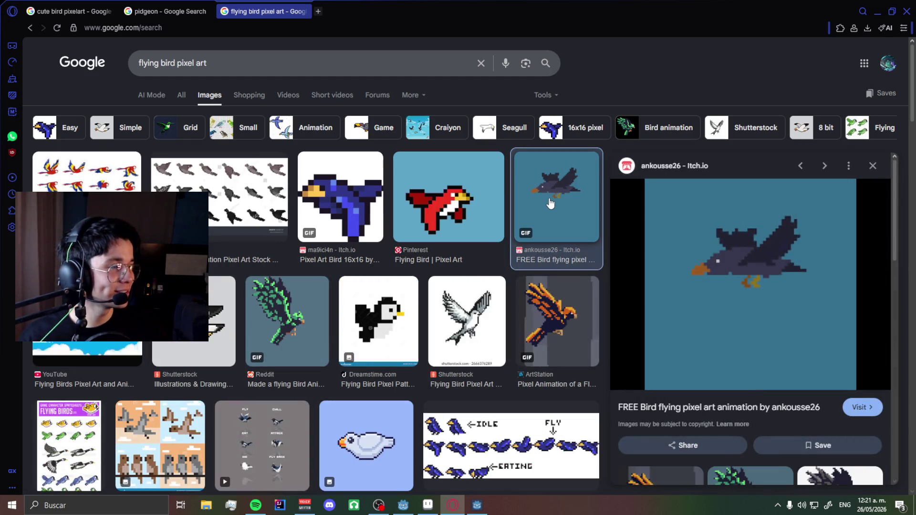
scroll(639, 251, "down", 10)
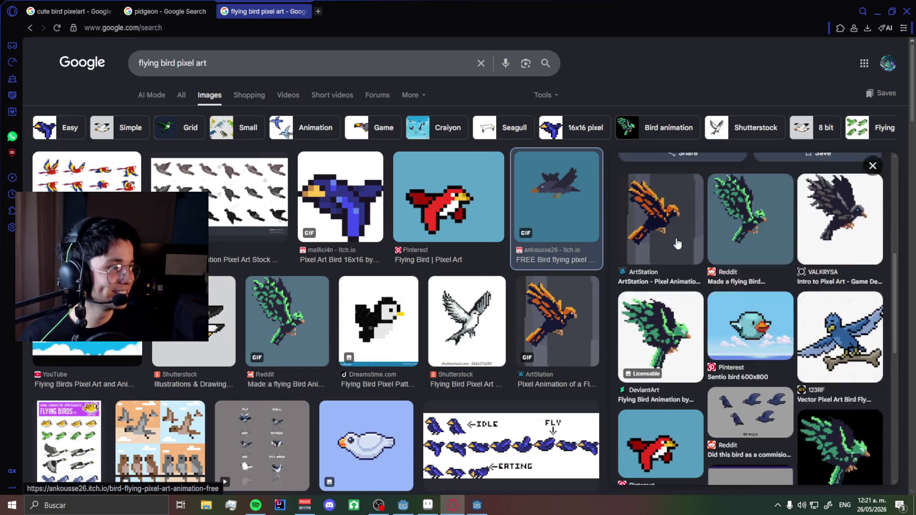
scroll(363, 258, "down", 5)
scroll(306, 265, "up", 4)
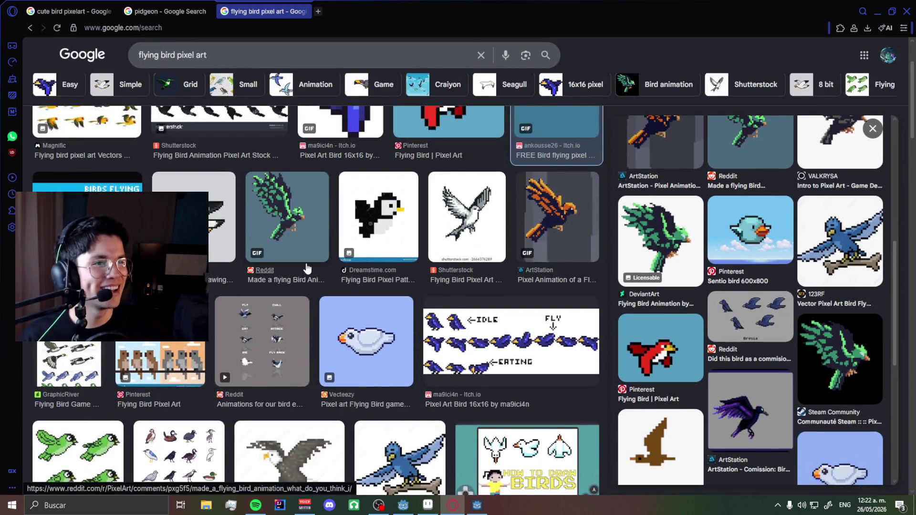
scroll(304, 268, "down", 2)
scroll(288, 262, "up", 4)
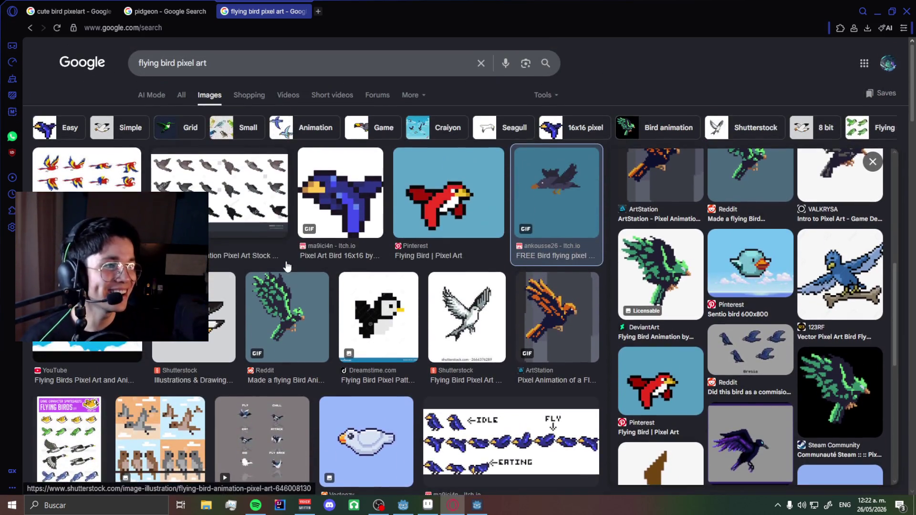
scroll(289, 262, "down", 5)
scroll(289, 262, "up", 4)
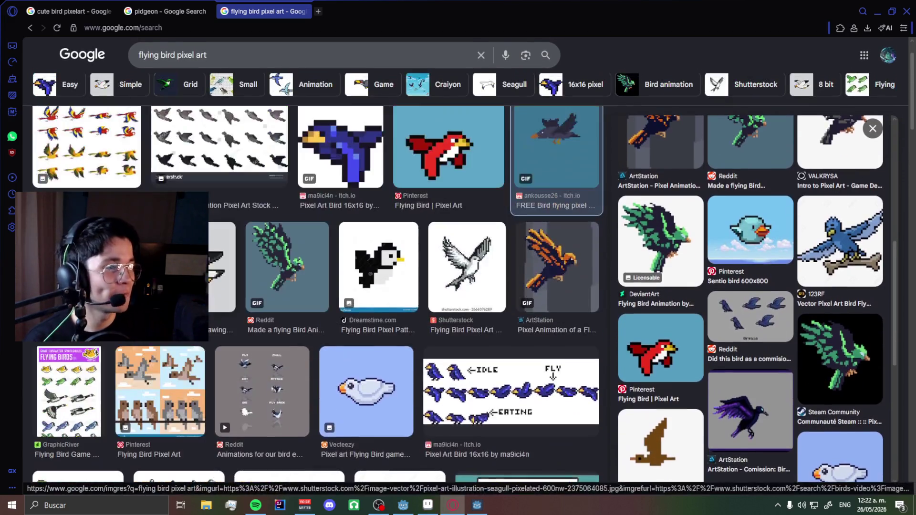
Preview the Flying Birds Pixel Art video result, then the Flappy Bird sprite.
left_click(730, 274)
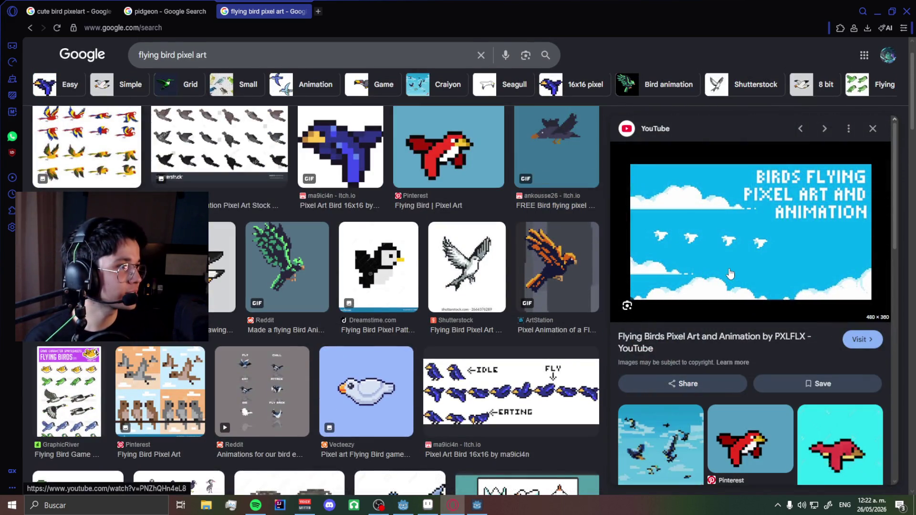
scroll(430, 297, "down", 10)
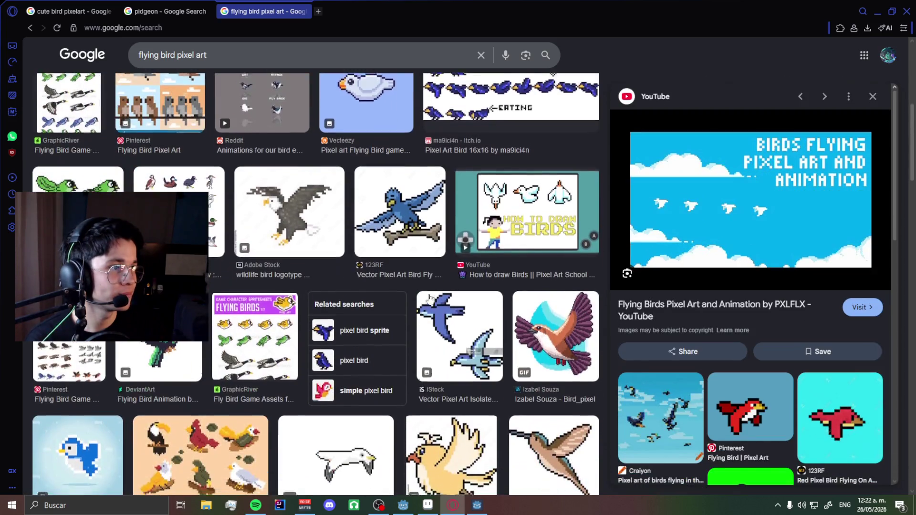
scroll(430, 297, "down", 2)
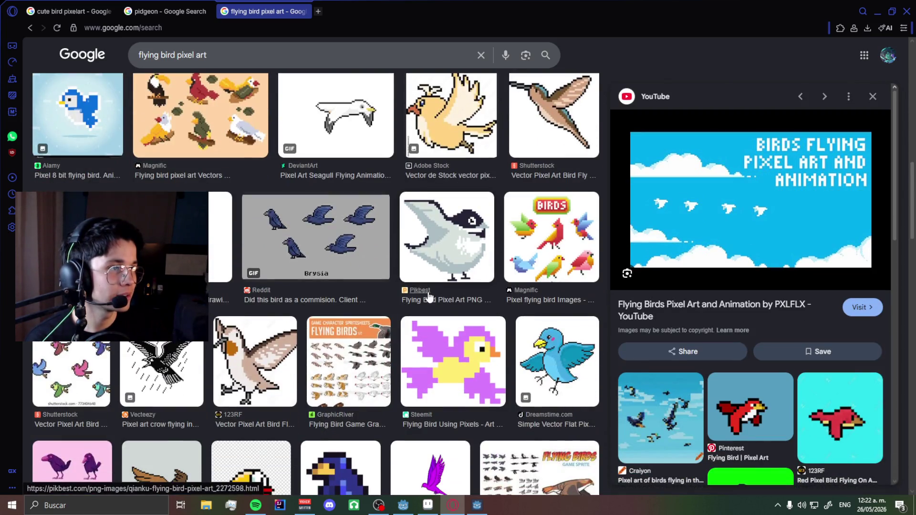
scroll(429, 298, "down", 2)
scroll(432, 289, "down", 2)
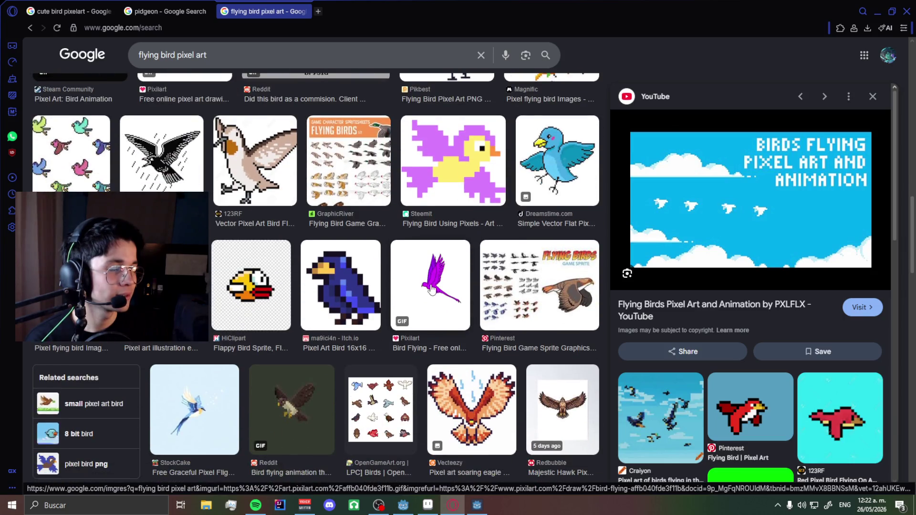
left_click(281, 282)
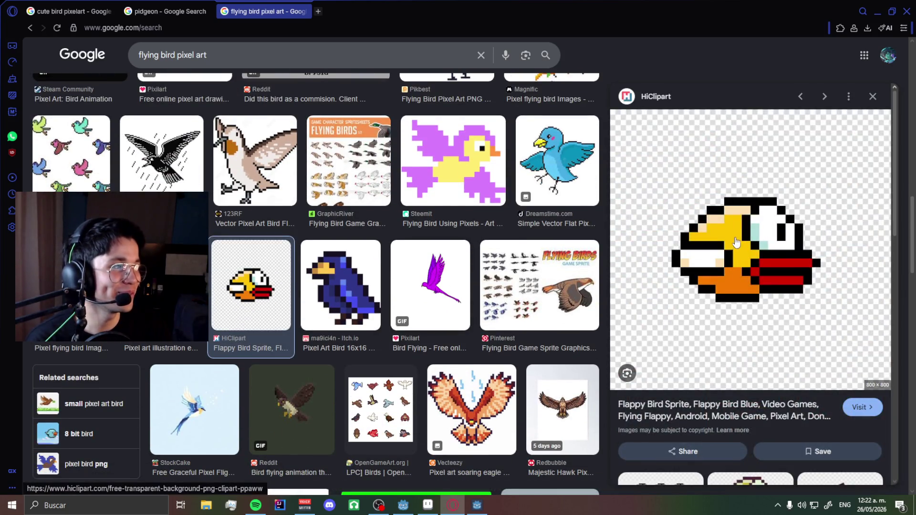
scroll(667, 266, "down", 2)
scroll(421, 321, "down", 3)
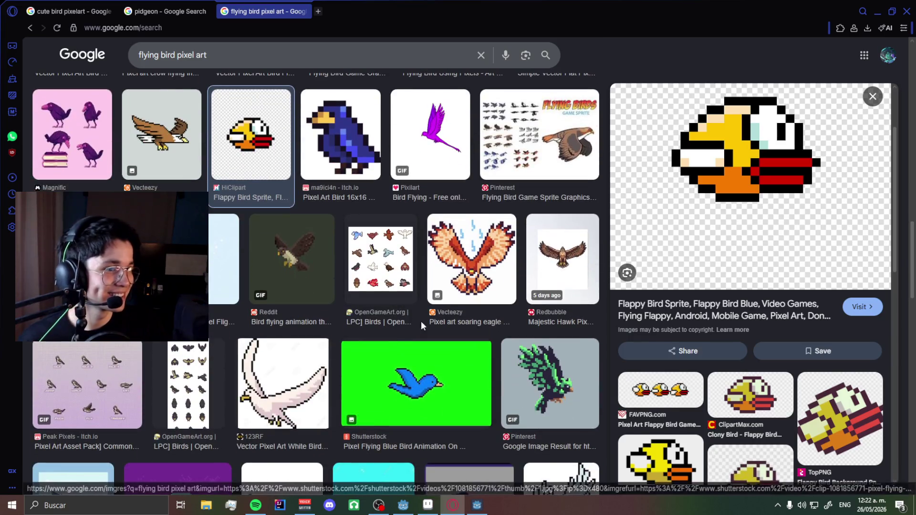
scroll(422, 331, "down", 5)
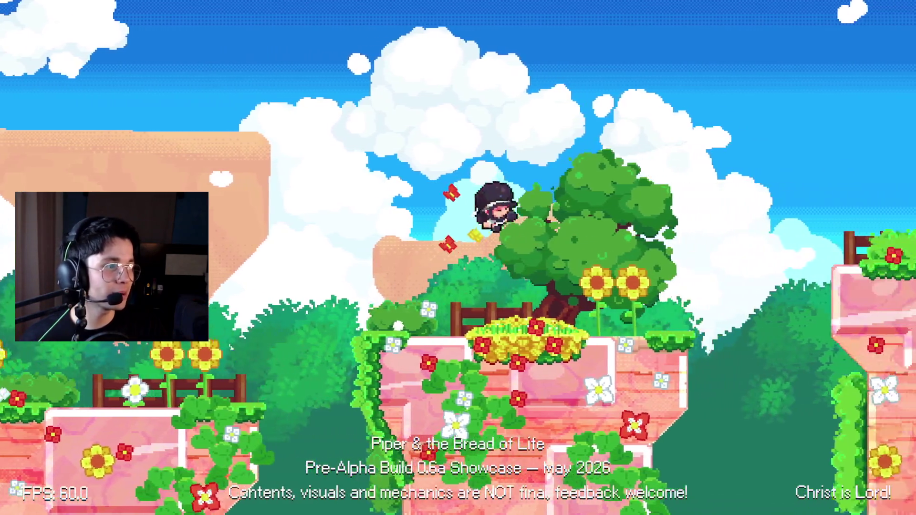
Back in Godot, hide the bird's CollisionShape2D in the sheep scene.
key("alt+Tab")
key("alt+Tab")
key("Tab")
key("alt+Tab")
key("Tab")
key("Tab")
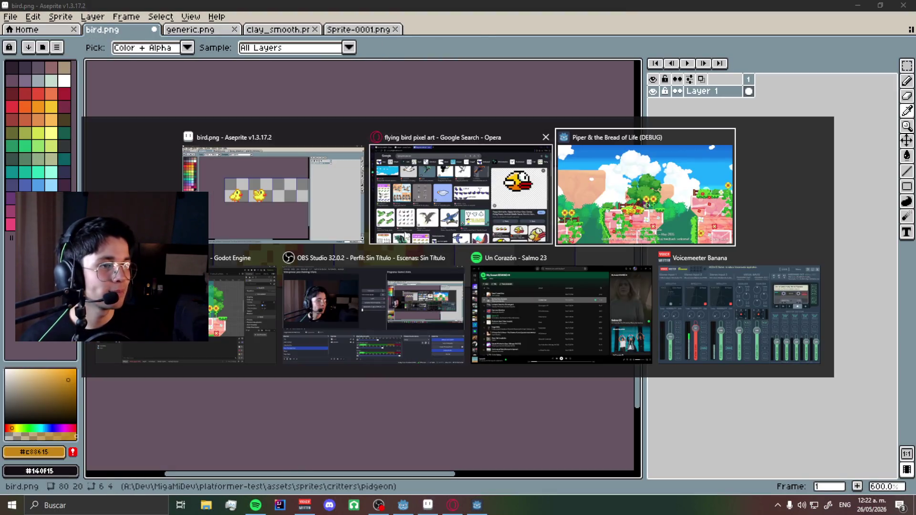
left_click(427, 242)
scroll(427, 242, "up", 5)
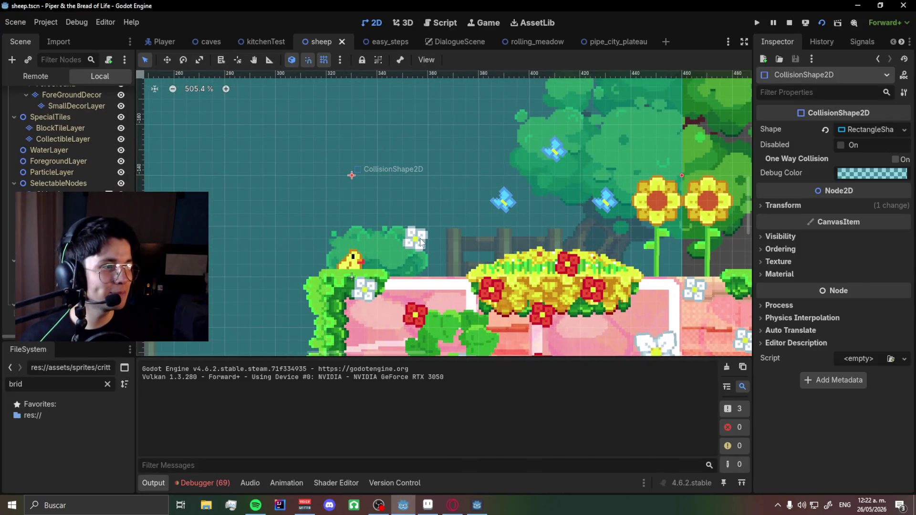
key("h")
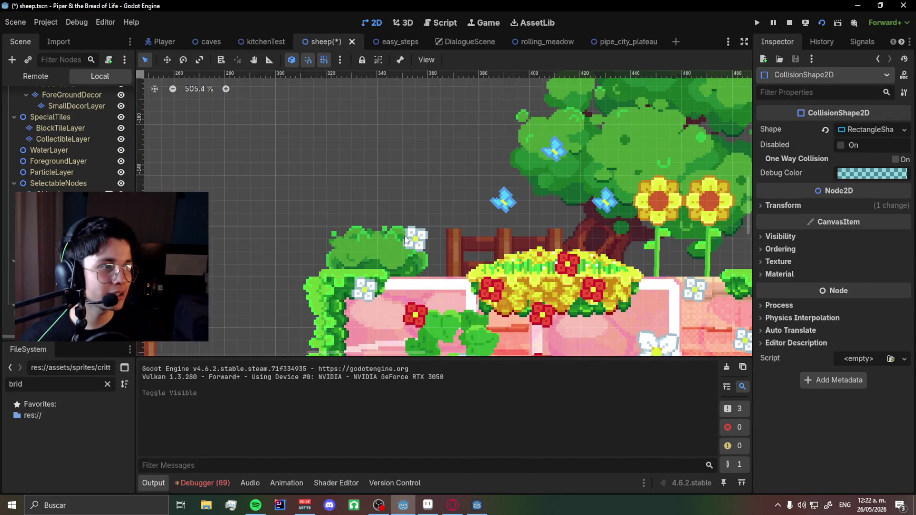
Save the sheep scene, open the kitchenTest scene and launch a test run with F6.
left_click(407, 241)
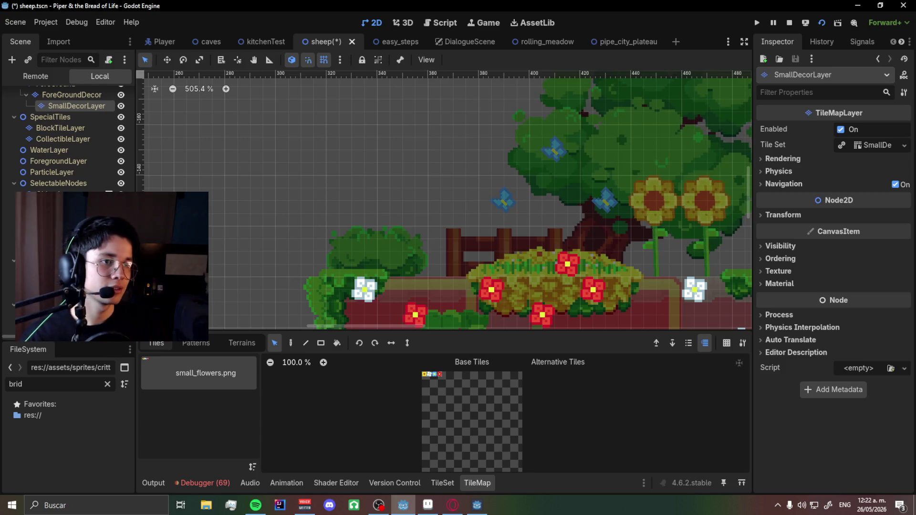
scroll(328, 141, "down", 5)
key("ctrl+s")
left_click(262, 42)
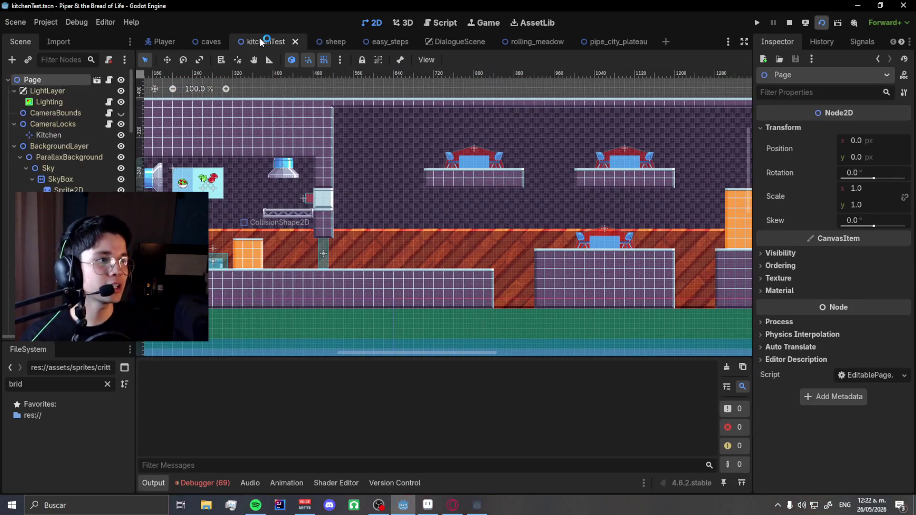
key("F6")
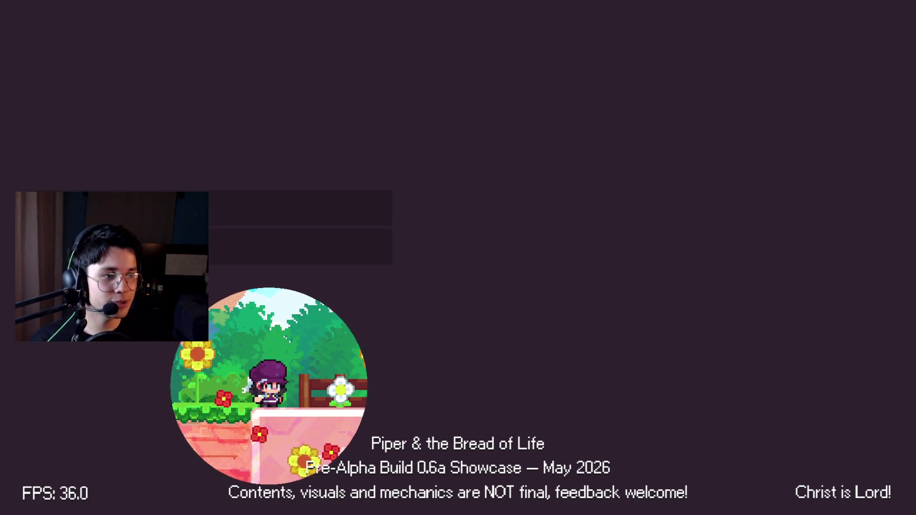
Restart the game, climb into the pipe and pick up the lettuce.
key("F8")
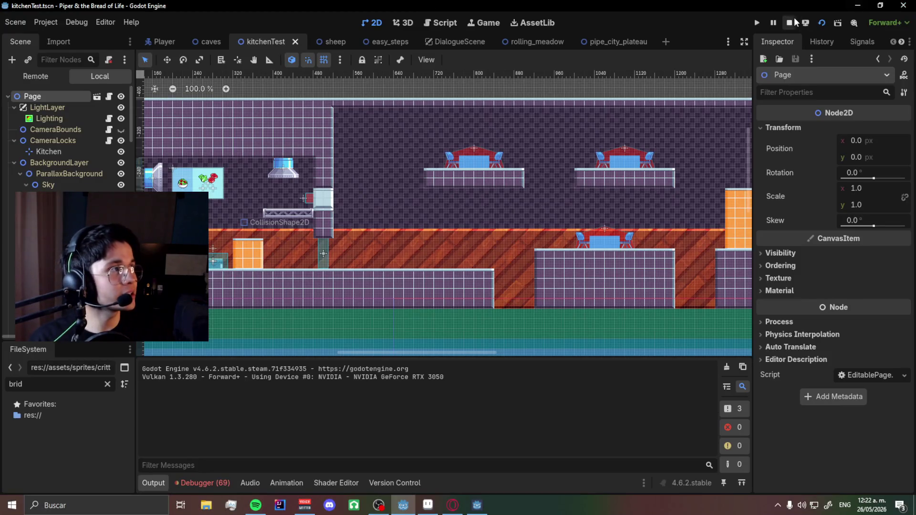
key("F5")
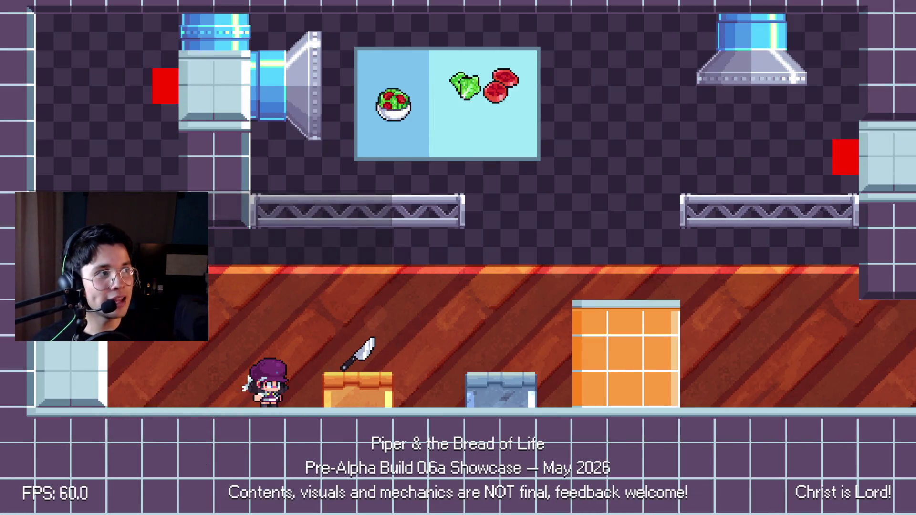
key("Left")
key("space")
key("Right")
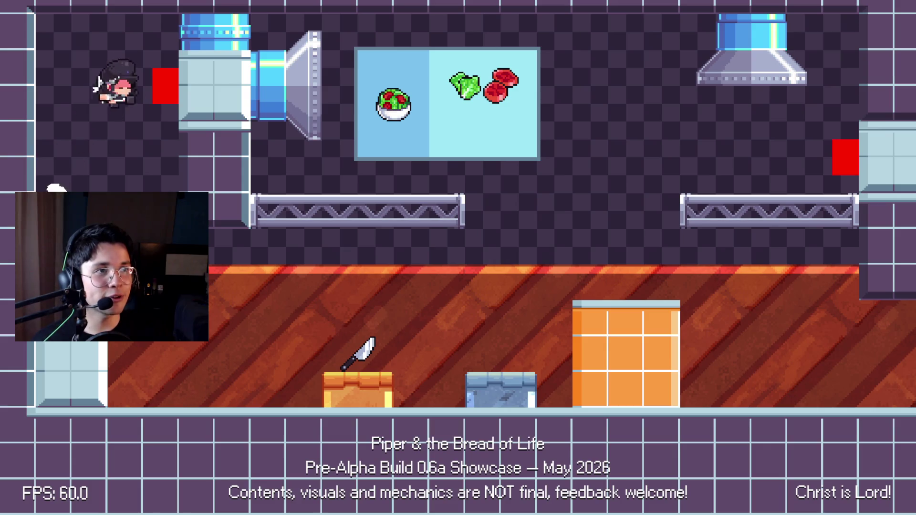
key("space")
key("space")
key("Right")
Jump onto the recipe board, drop down to the blue crate and place the lettuce.
key("space")
key("Left")
key("Right")
key("Down")
key("Left")
key("space")
key("Right")
key("Left")
key("Left")
key("e")
key("e")
key("e")
key("e")
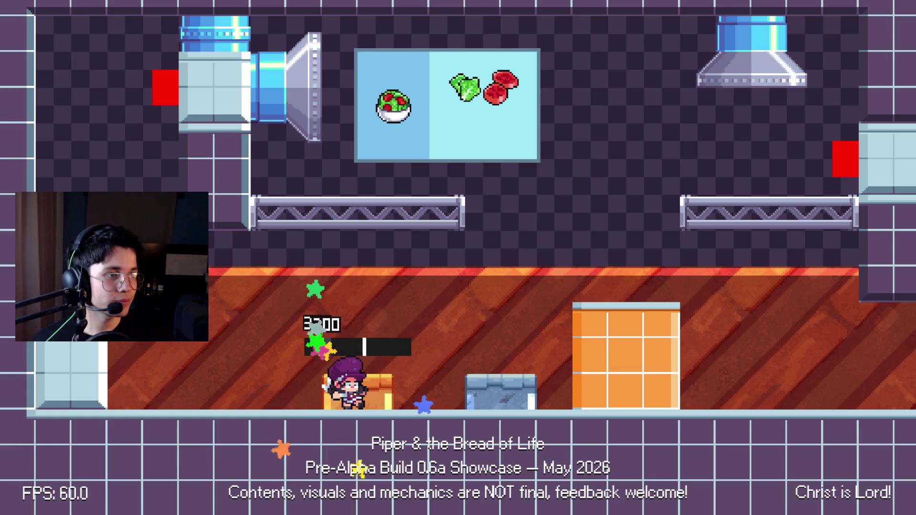
Climb to the top-right ledge, run back and carry the lettuce onto the cutting board.
key("Right")
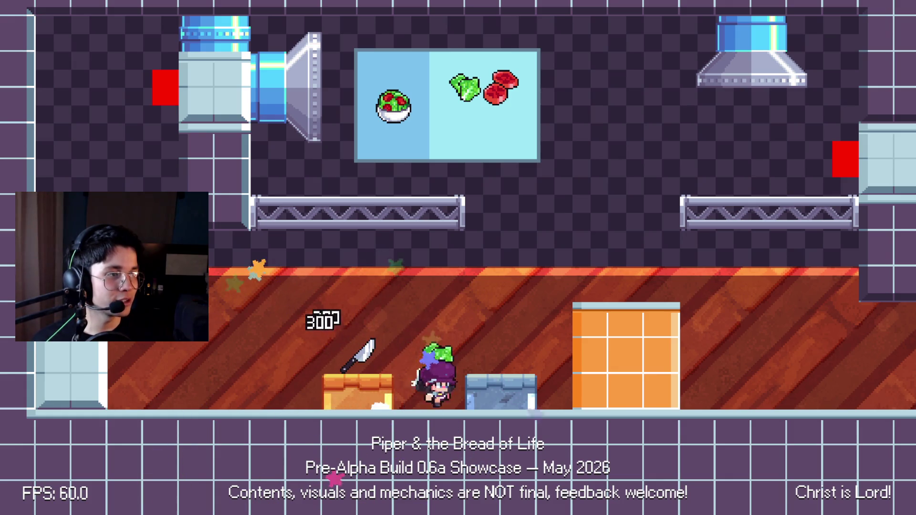
key("space")
key("space")
key("Left")
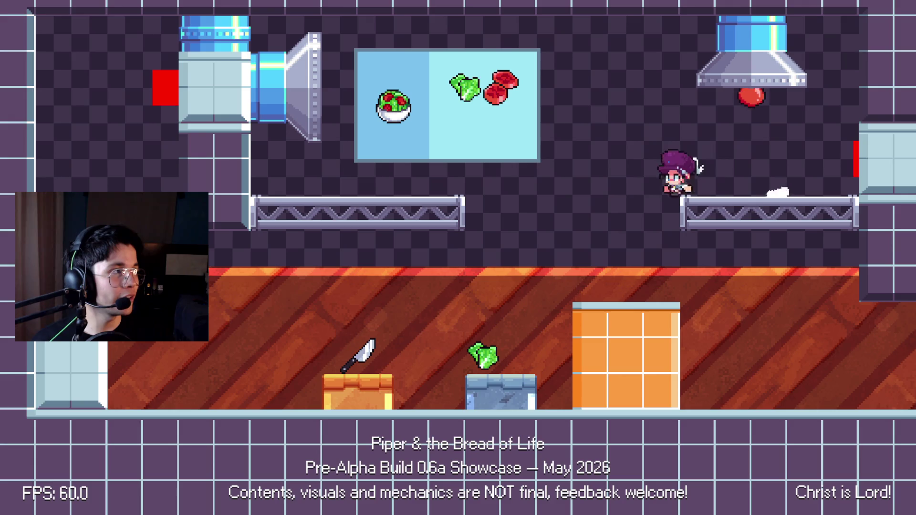
key("e")
key("space")
key("Right")
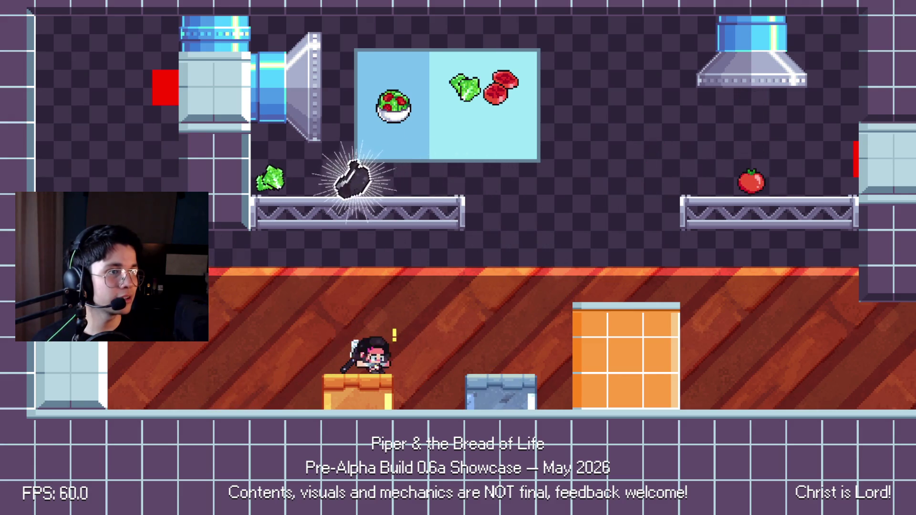
key("Left")
key("space")
key("e")
key("Right")
key("e")
key("space")
Grab the tomato from the top-right ledge, set it down and chop the lettuce.
key("Right")
key("space")
key("e")
key("Left")
key("e")
key("Left")
key("e")
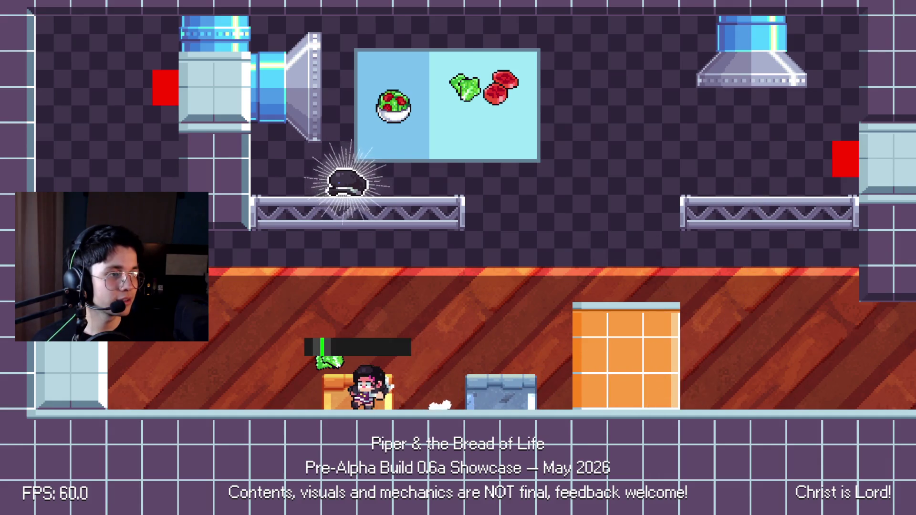
key("x")
key("x")
key("x")
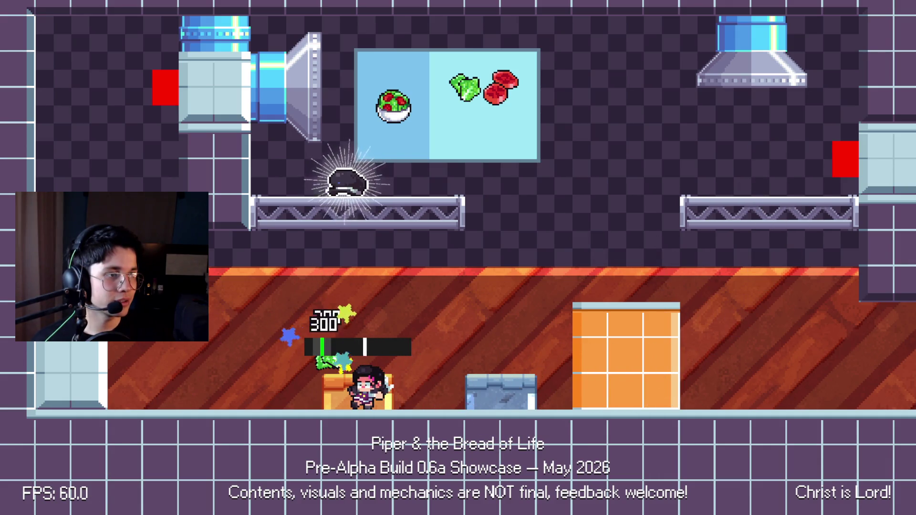
Move the tomatoes to the counter and bring the chopped lettuce back beside them.
key("x")
key("Right")
key("z")
key("Left")
key("z")
key("Right")
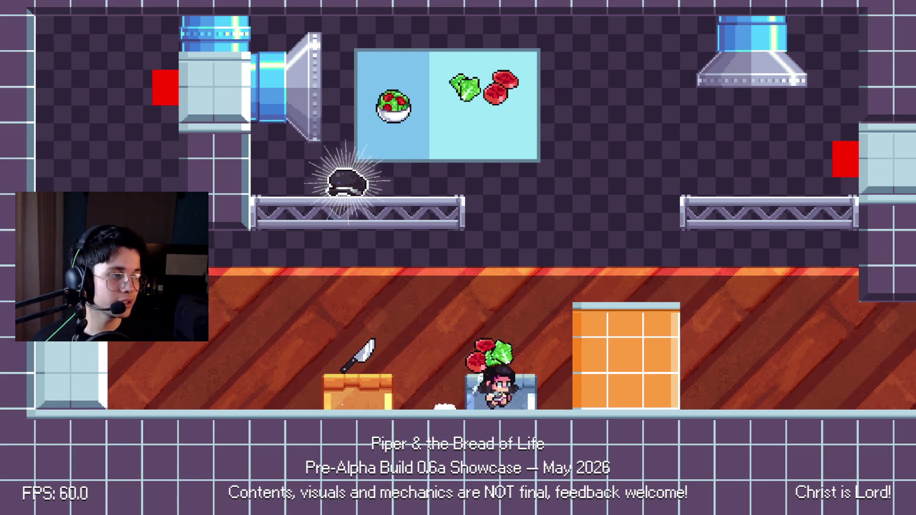
key("Left")
key("Left")
key("Right")
key("Left")
key("Right")
Combine lettuce and tomatoes into a salad and carry it up to the upper platform.
key("Left")
key("z")
key("Right")
key("Left")
key("z")
key("Left")
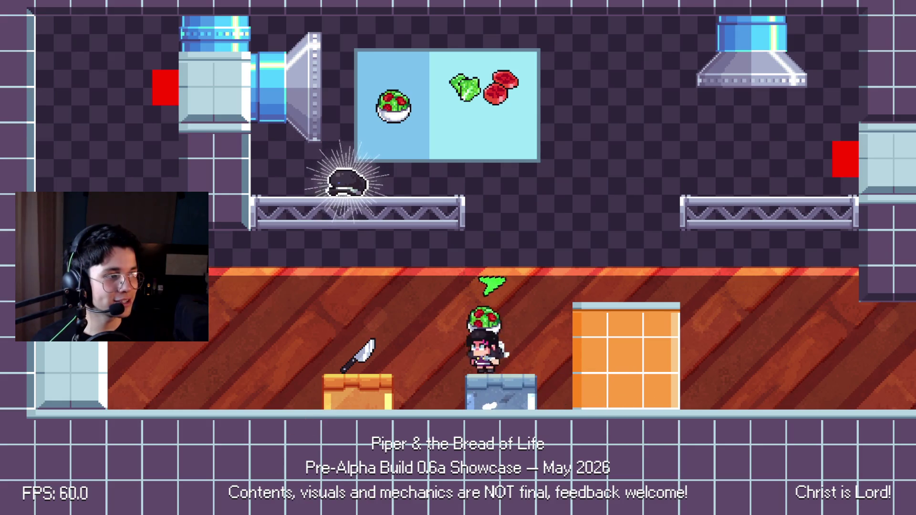
key("Right")
key("Right")
key("x")
key("Left")
key("z")
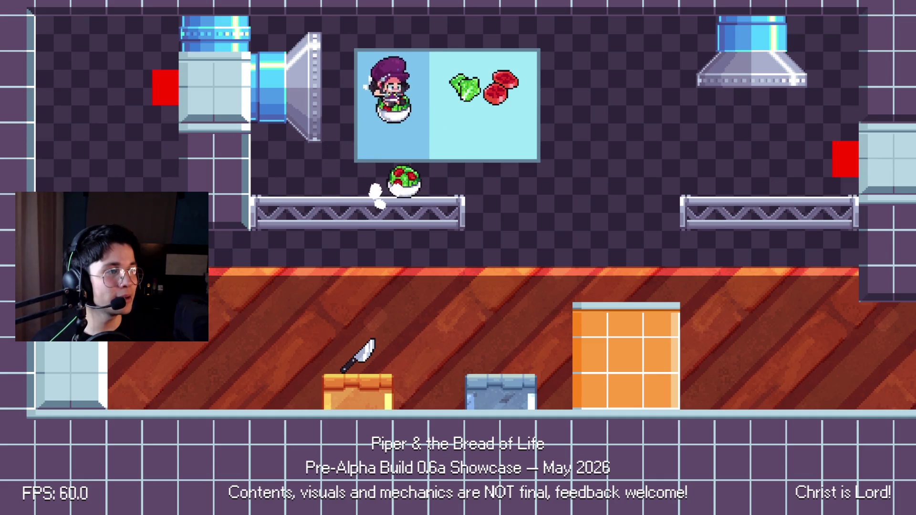
key("z")
key("Right")
key("Right")
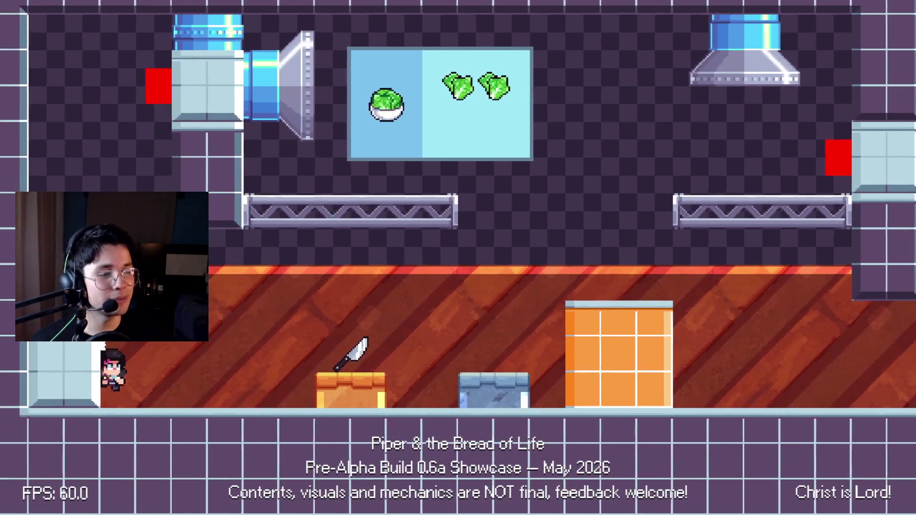
Jump up to the pipe, catch the falling lettuce and chop it on the cutting board.
key("Left")
key("space")
key("Right")
key("space")
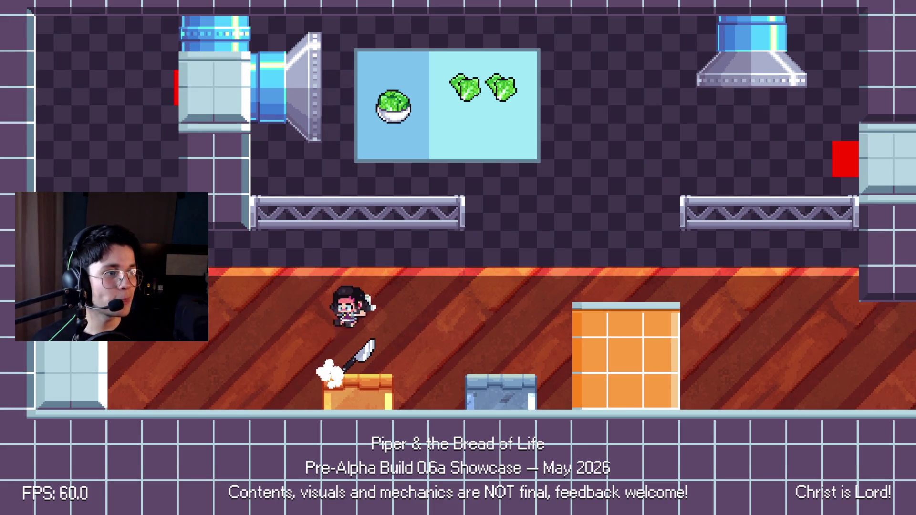
key("x")
key("x")
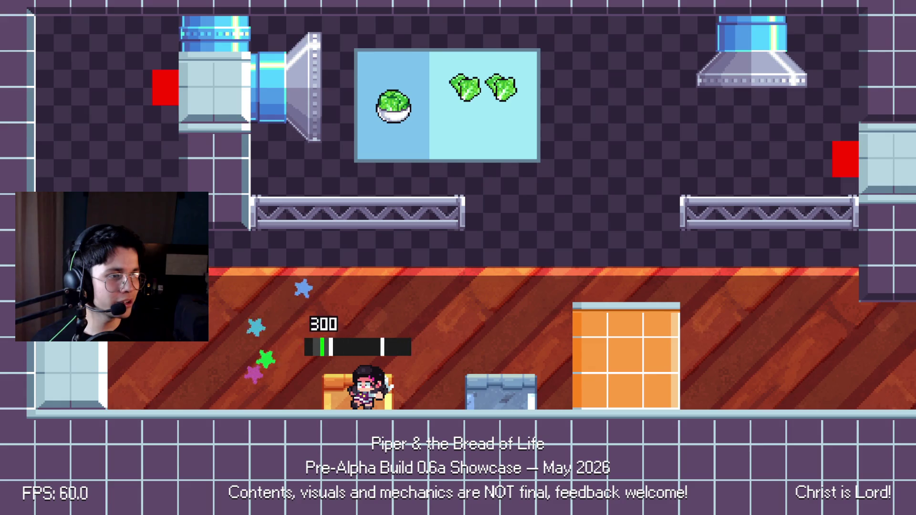
key("x")
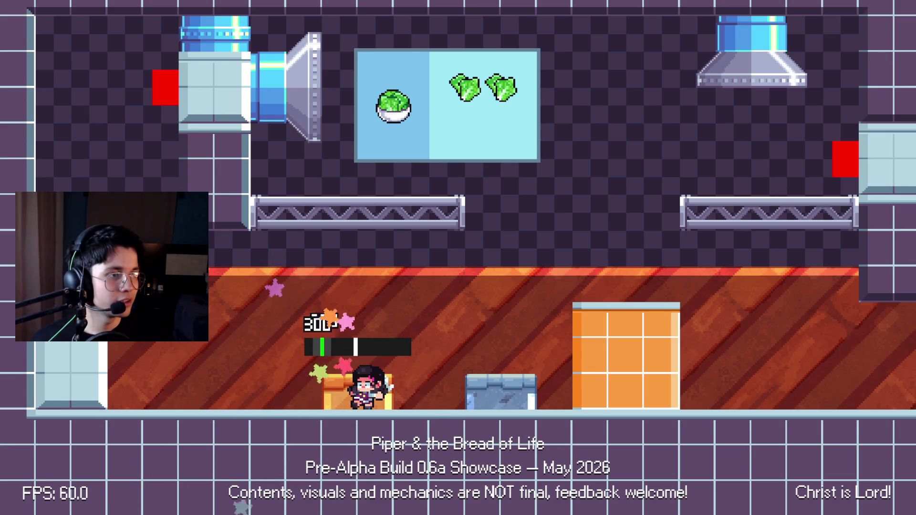
key("x")
Move around the kitchen, climb to the upper-left ledge and catch the next falling lettuce.
key("Right")
key("Left")
key("space")
key("Left")
key("space")
key("Right")
key("Right")
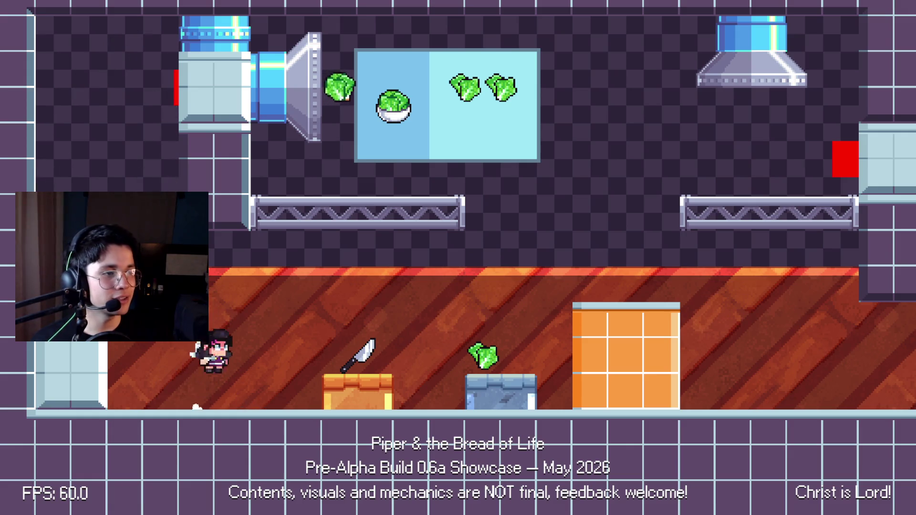
key("space")
key("x")
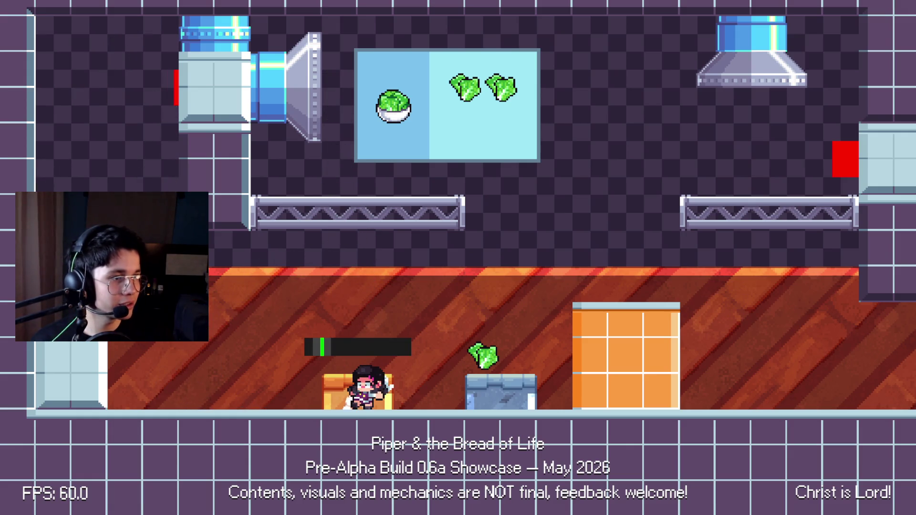
Bring the chopped lettuce over to make a salad and carry the bowl right.
key("Right")
key("Left")
key("x")
key("Right")
key("x")
key("Right")
key("space")
Jump onto the purple counter, past the orange block, and climb out of the pit leftward.
key("Right")
key("space")
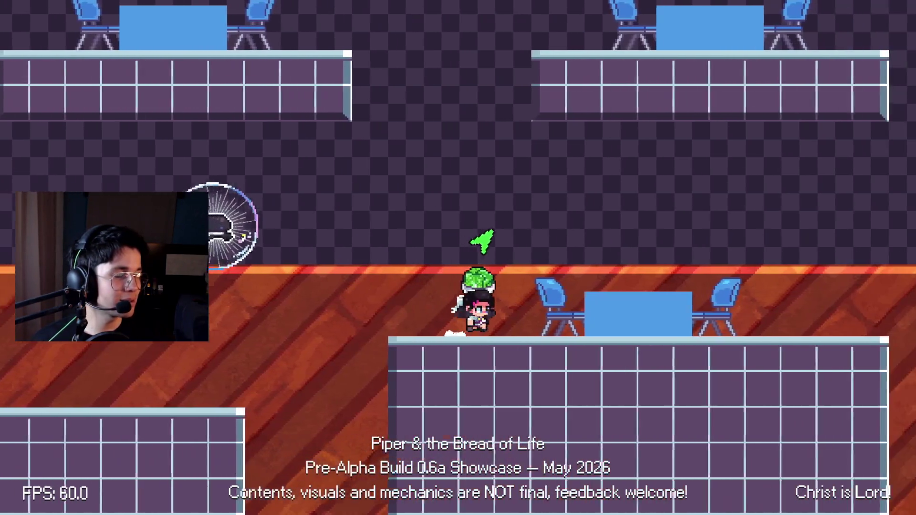
key("Right")
key("space")
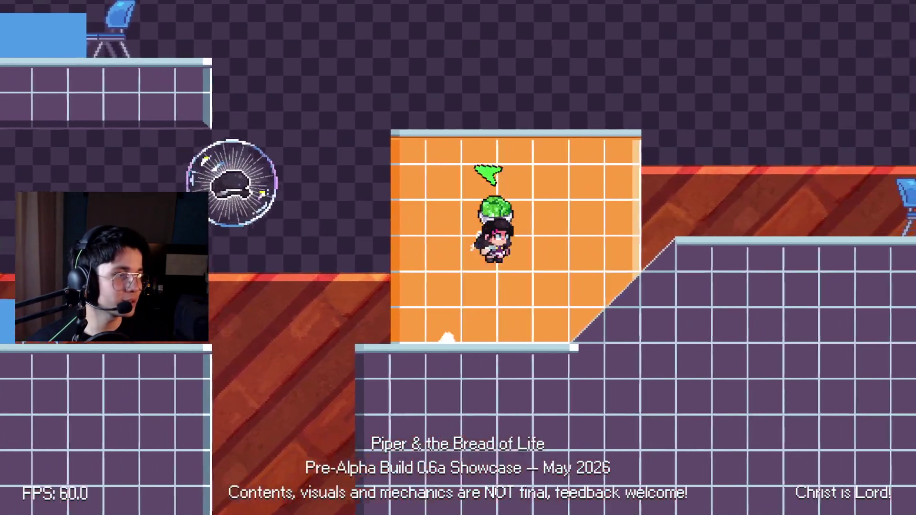
key("Right")
key("space")
key("Left")
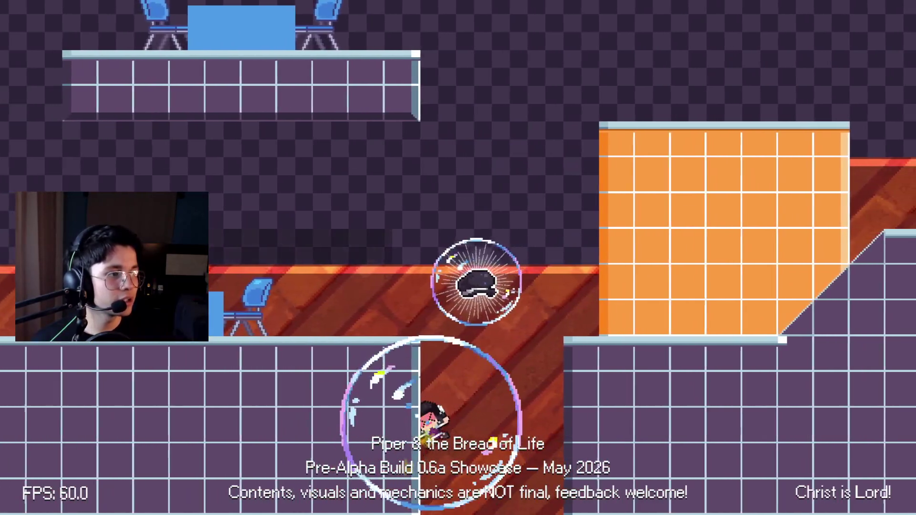
key("Left")
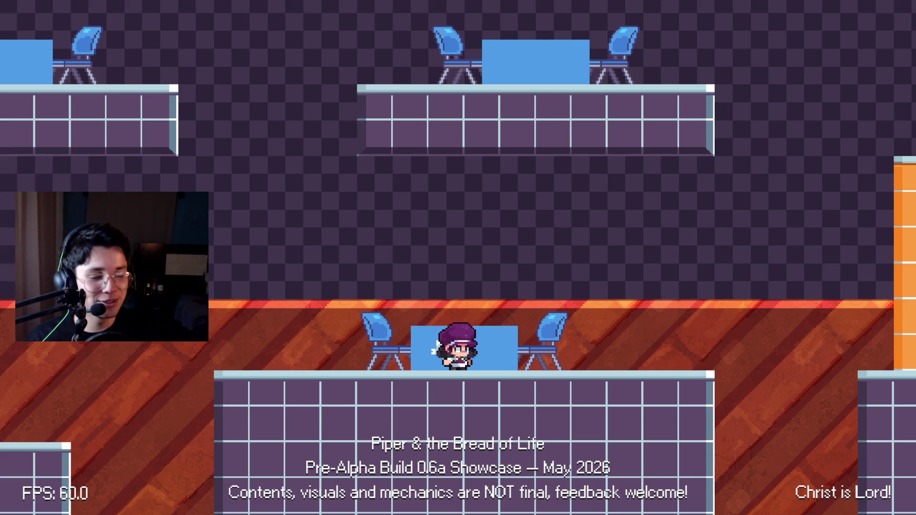
Close the game, stop the project and run the pipe_city_plateau scene.
key("F8")
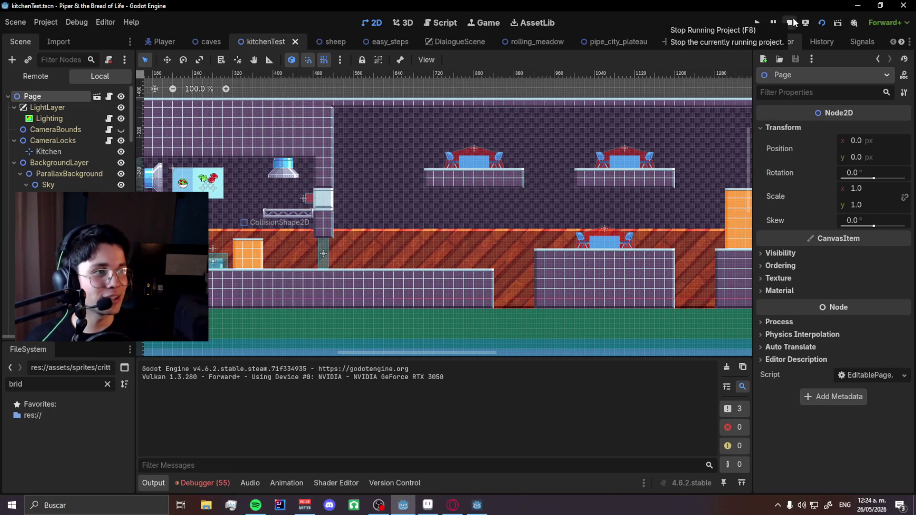
left_click(790, 22)
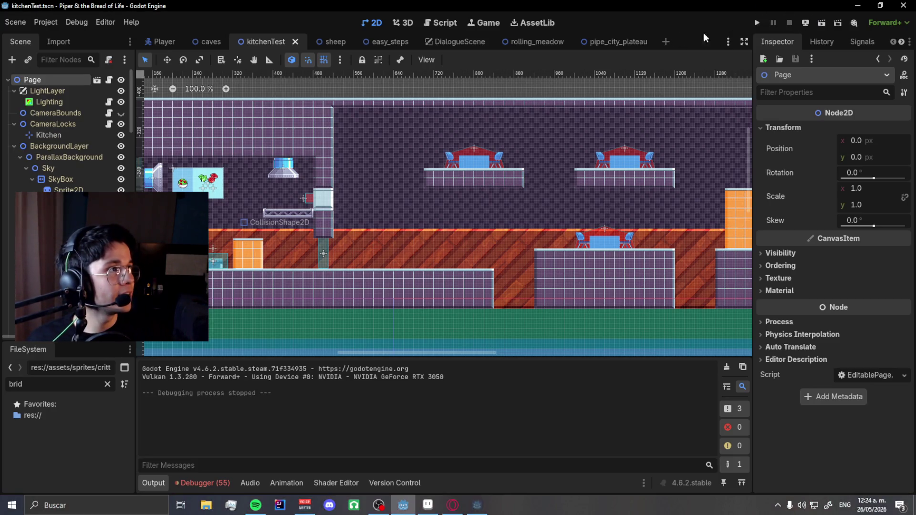
left_click(623, 38)
key("F6")
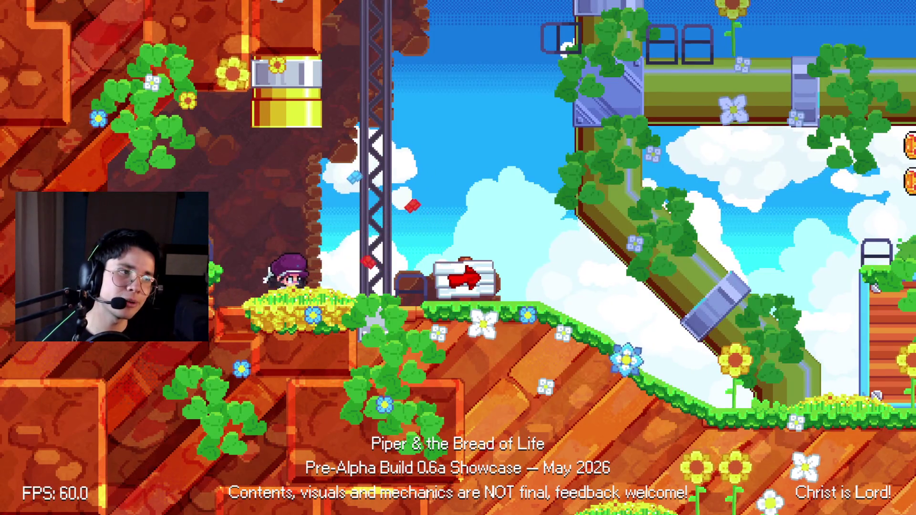
Run right up the slope, onto the girder platform by the pipe and past the cliff tree.
key("Right")
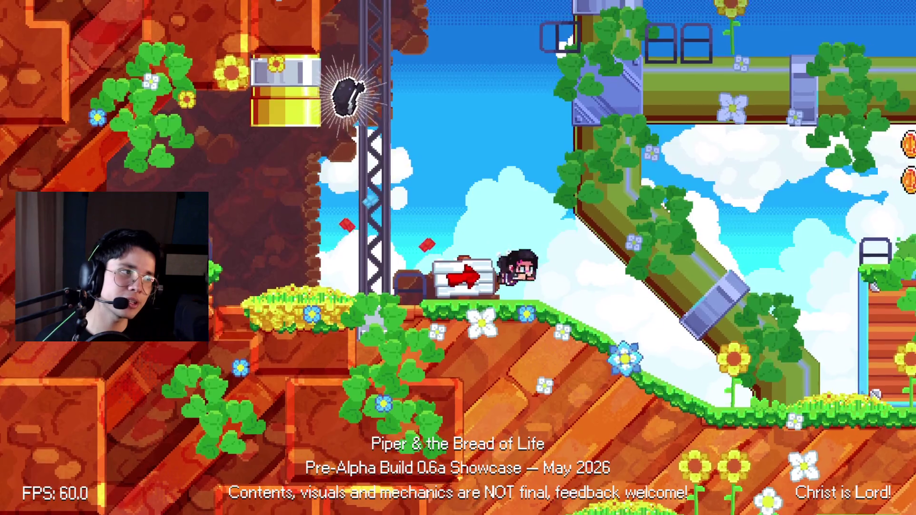
key("space")
key("Right")
key("space")
key("Right")
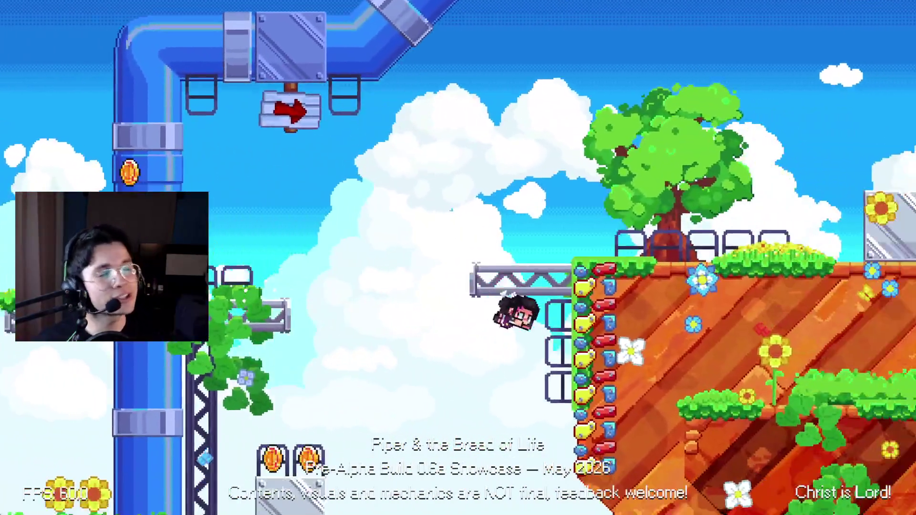
key("space")
key("Right")
key("space")
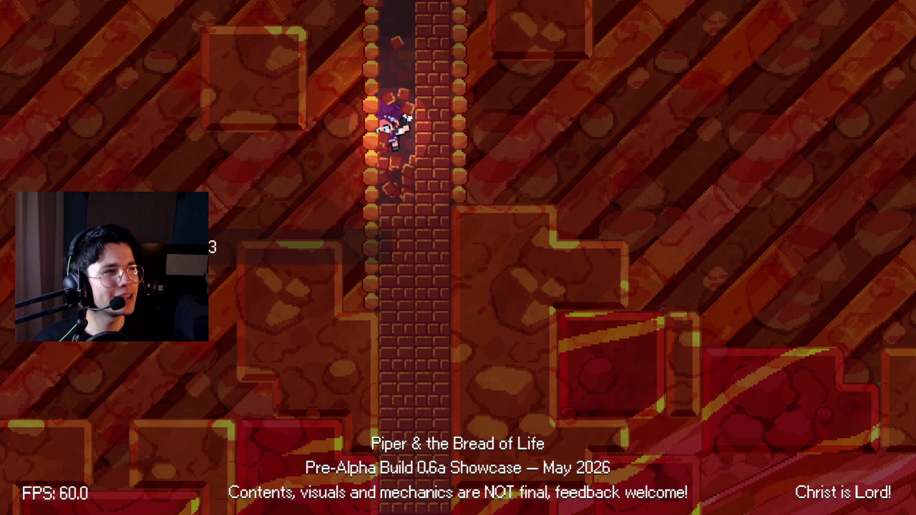
Dash up the brick shaft and jump through the flower room onto the left ledge.
key("Up")
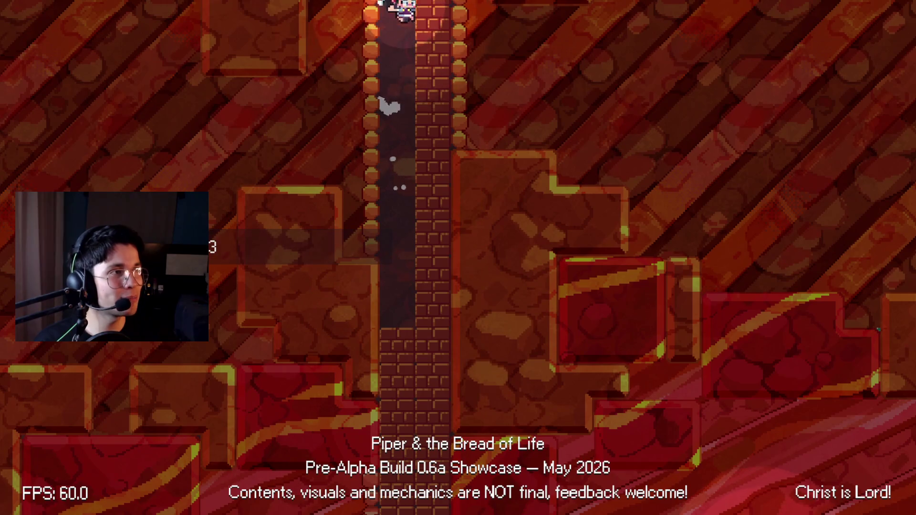
key("Up+x")
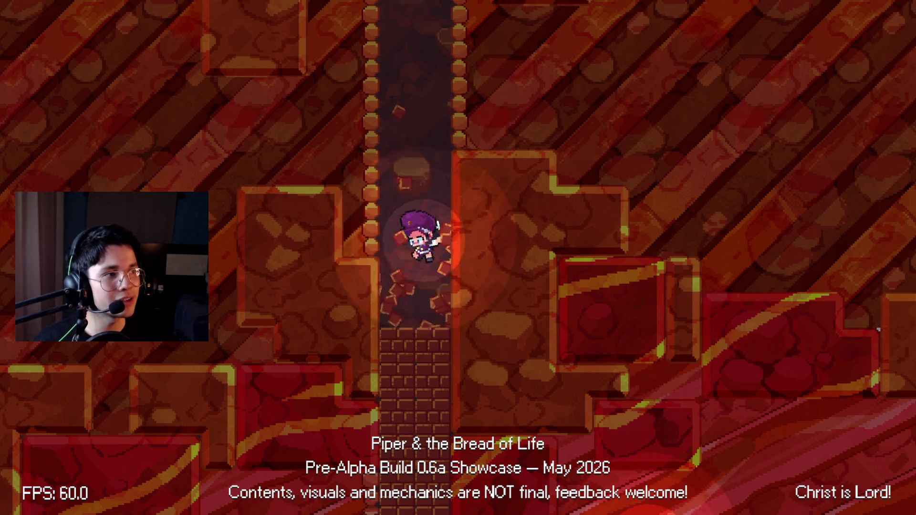
key("Right+c")
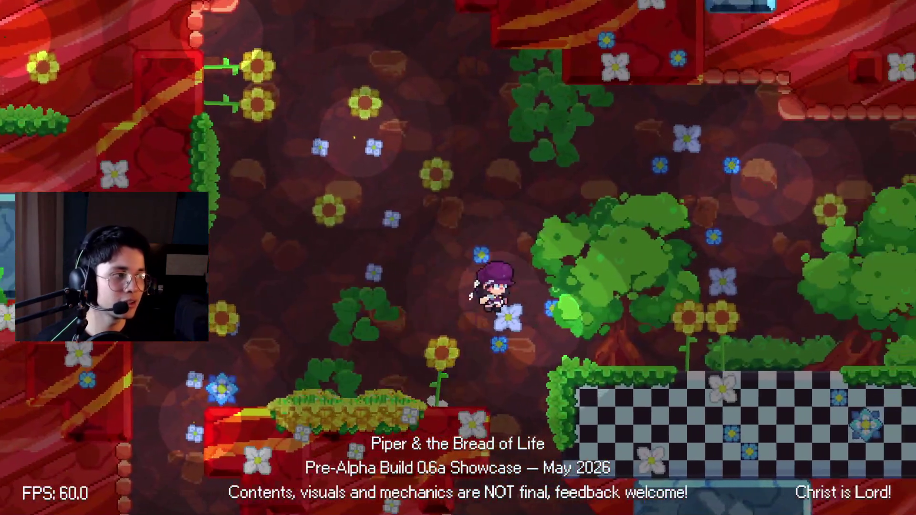
key("Left+c")
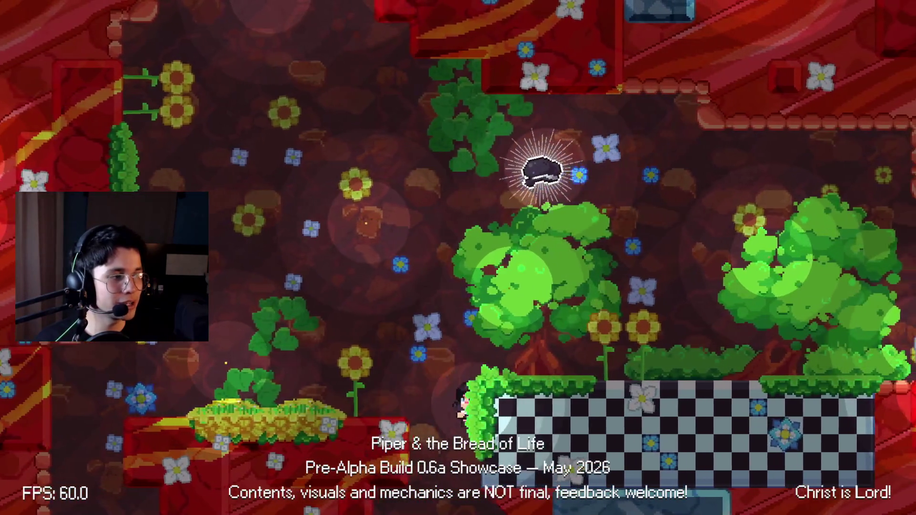
key("Left+c")
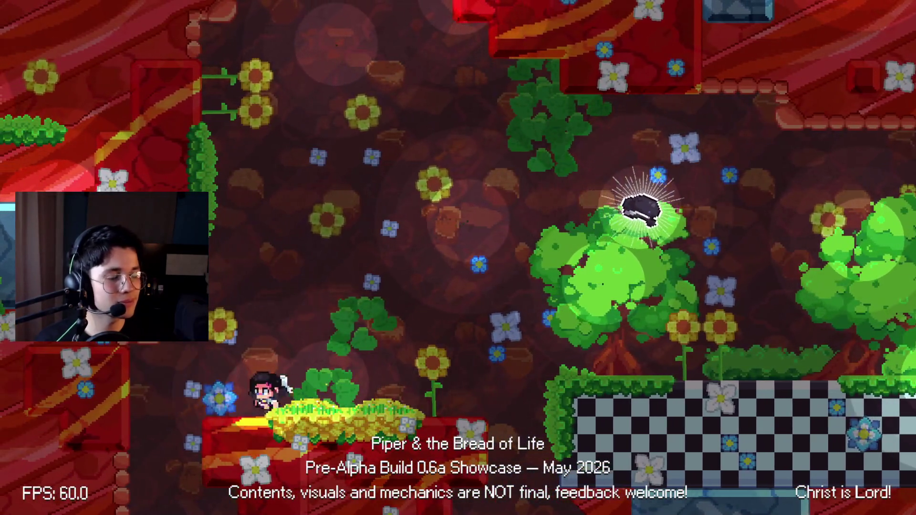
Pick up the hat, throw it upward, then bring up the window switcher.
key("Right+c")
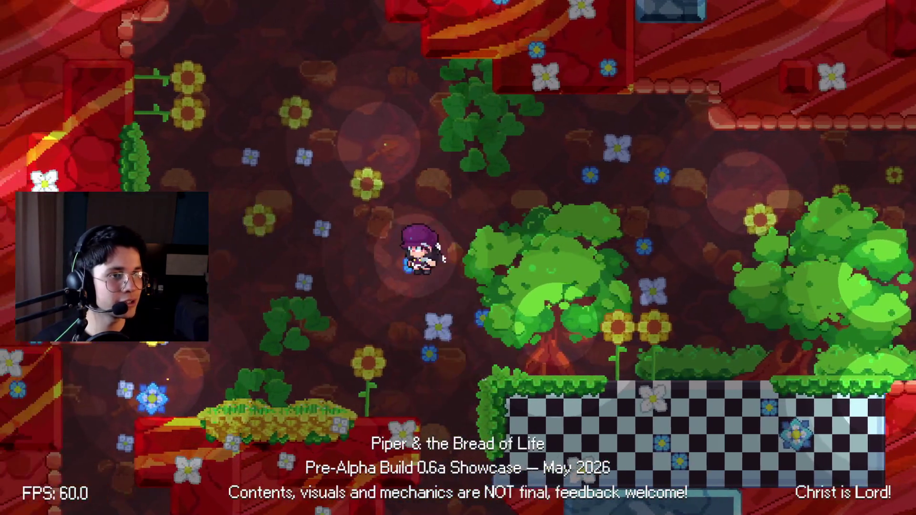
key("Left+x")
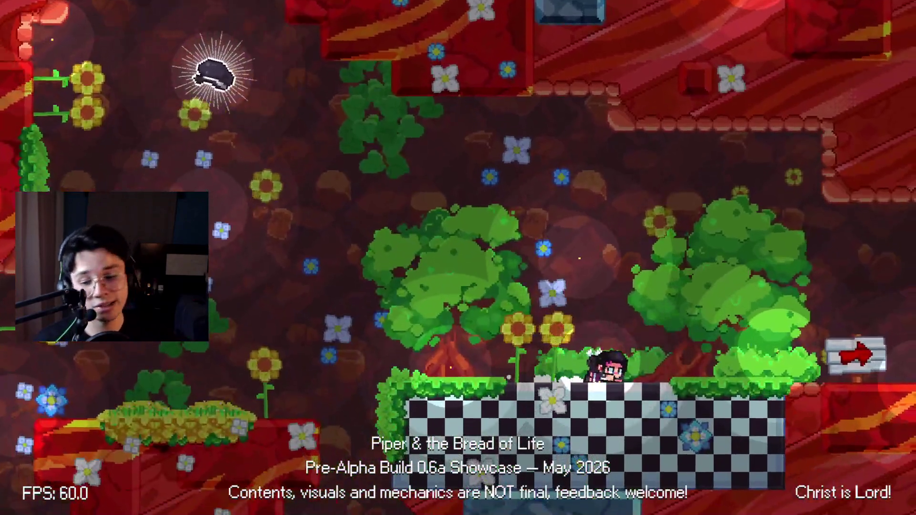
key("alt+Tab")
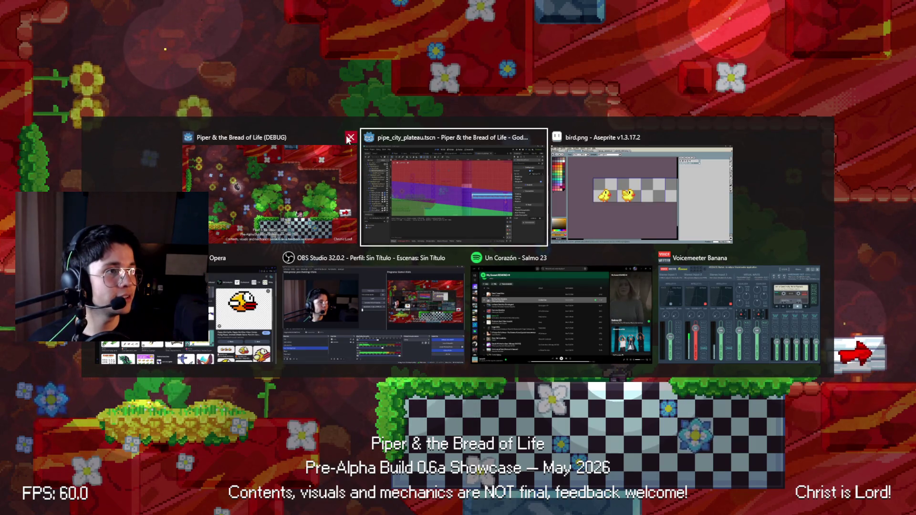
Test-run the sheep scene with F6 and walk right toward the chick.
left_click(349, 137)
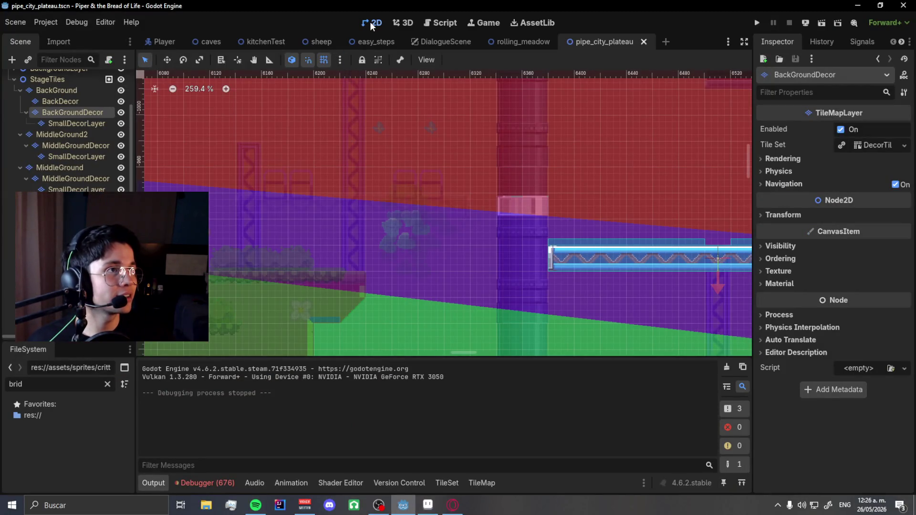
left_click(319, 41)
key("F6")
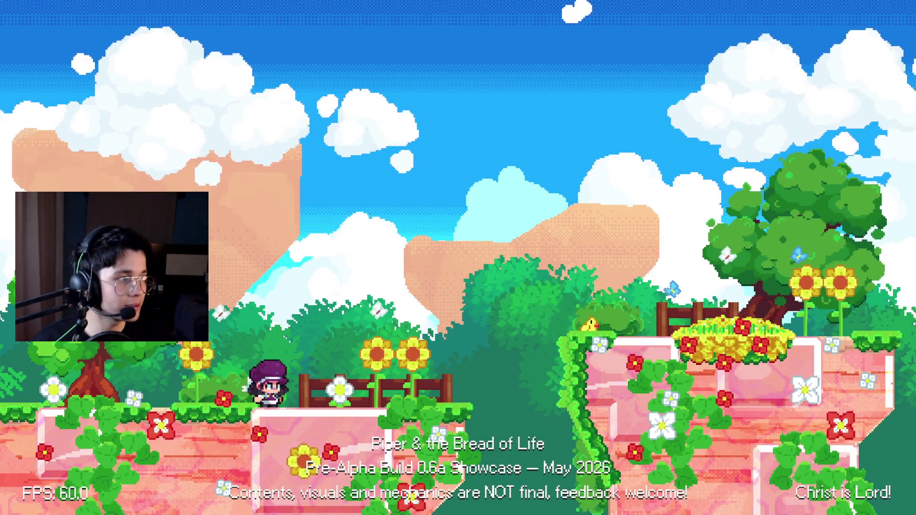
key("Right")
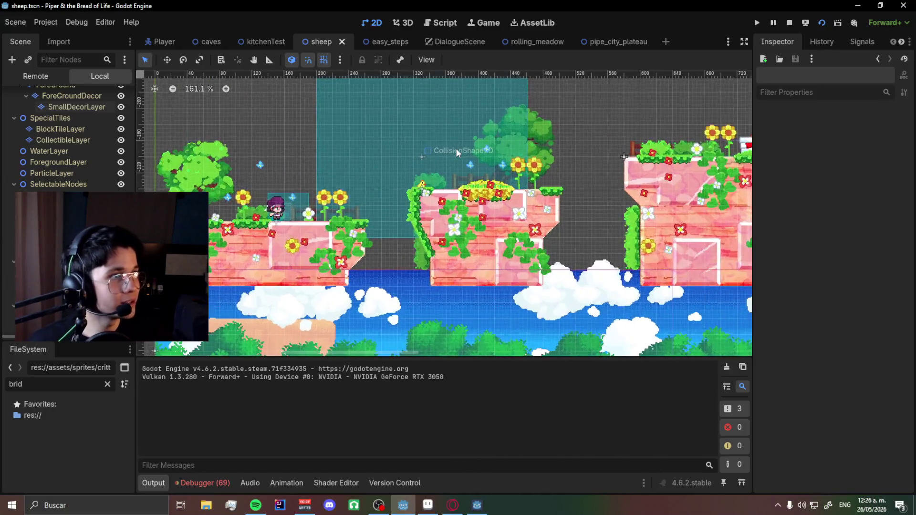
Select the chick's AnimatedSprite2D and bring up bird.png in Aseprite.
scroll(362, 205, "up", 5)
left_click(391, 227)
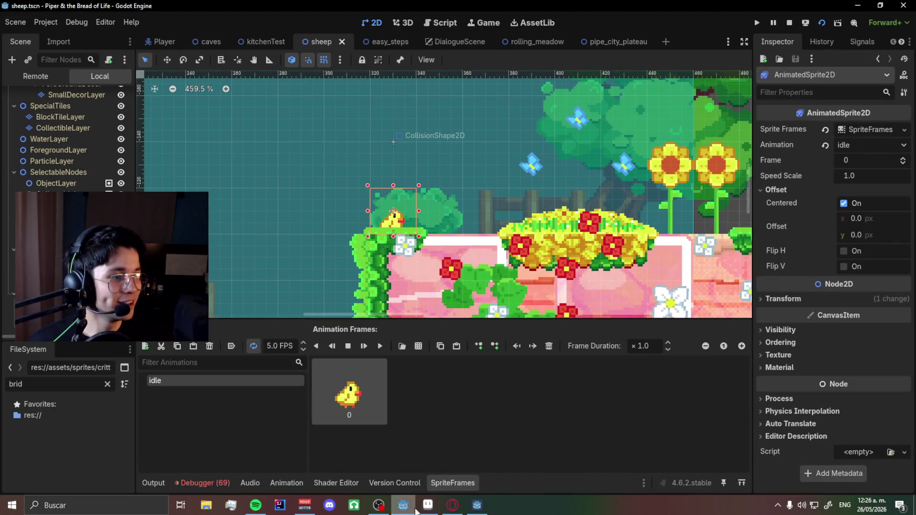
left_click(428, 505)
scroll(540, 263, "up", 3)
scroll(540, 262, "down", 3)
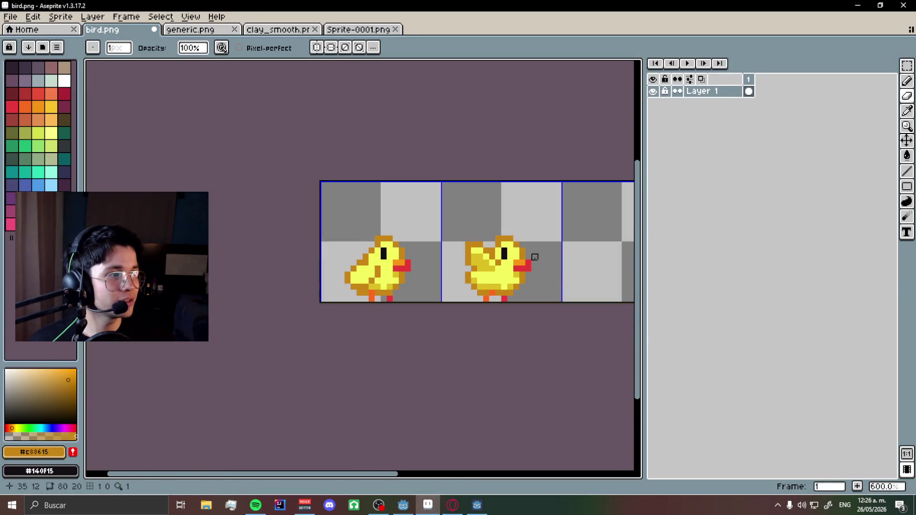
Discard the pasted chick copy, paint a white pixel below the eye and fill the yellow body white.
scroll(527, 235, "up", 1)
left_click(907, 67)
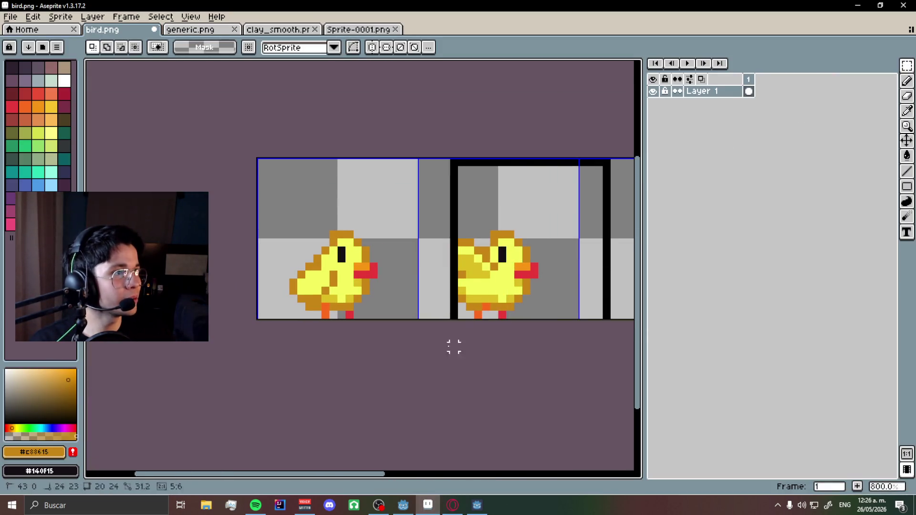
key("Escape")
scroll(320, 262, "up", 6)
key("b")
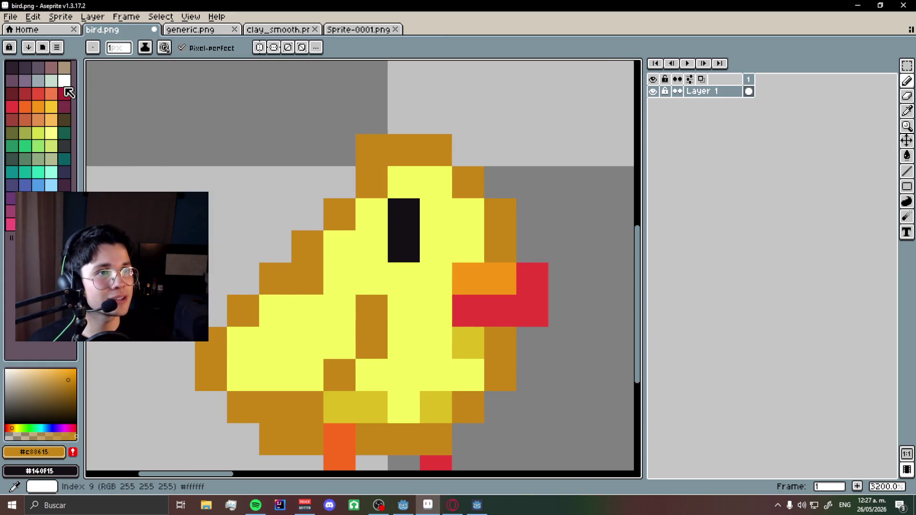
left_click(65, 86)
left_click(390, 264)
left_click(907, 156)
left_click(379, 262)
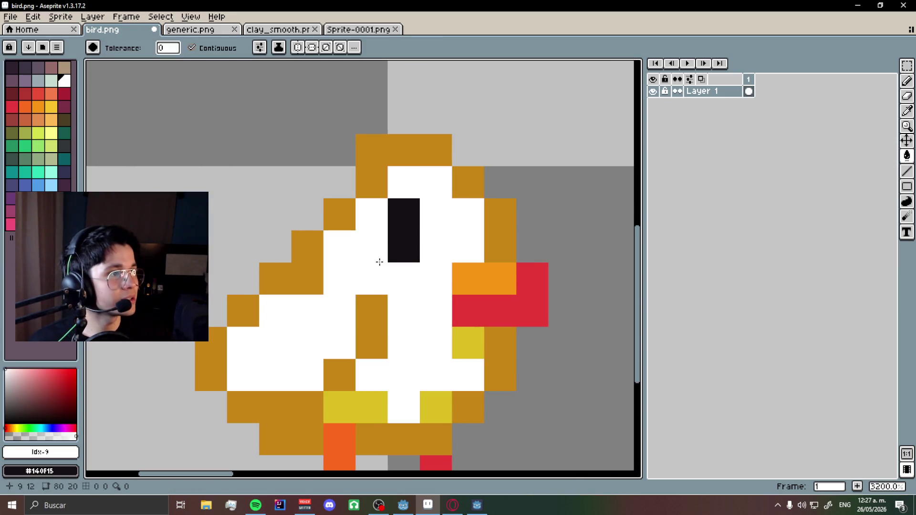
scroll(360, 215, "down", 1)
Compare against the generic.png tileset and sample its pale grey-blue #a7afcc.
key("ctrl+Tab")
scroll(310, 202, "down", 5)
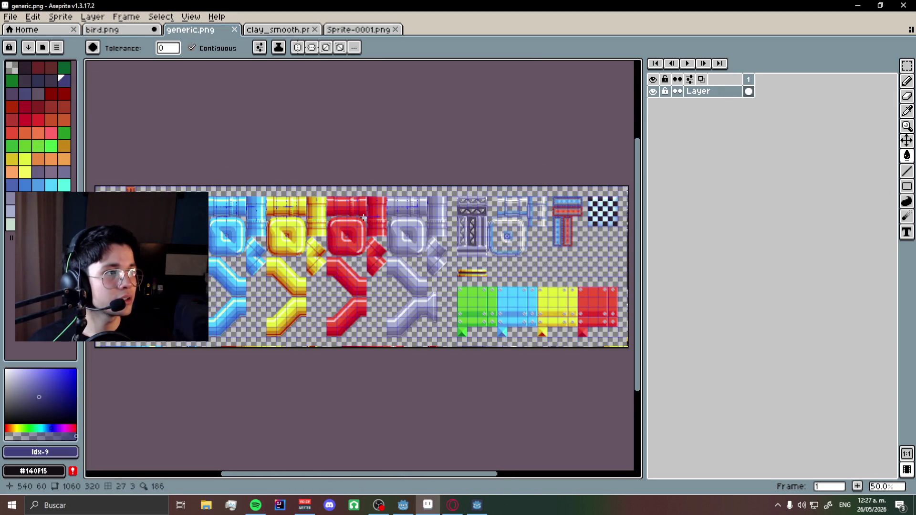
scroll(390, 246, "up", 10)
scroll(391, 246, "down", 11)
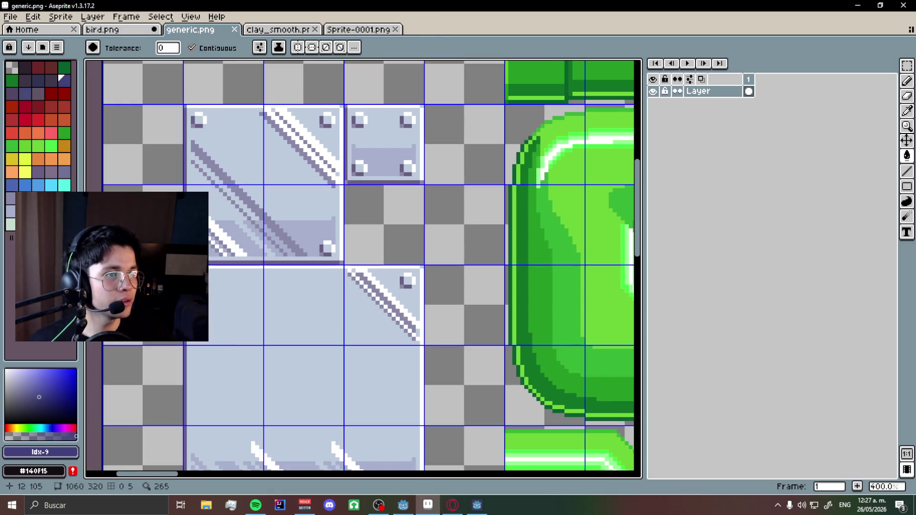
scroll(293, 268, "up", 8)
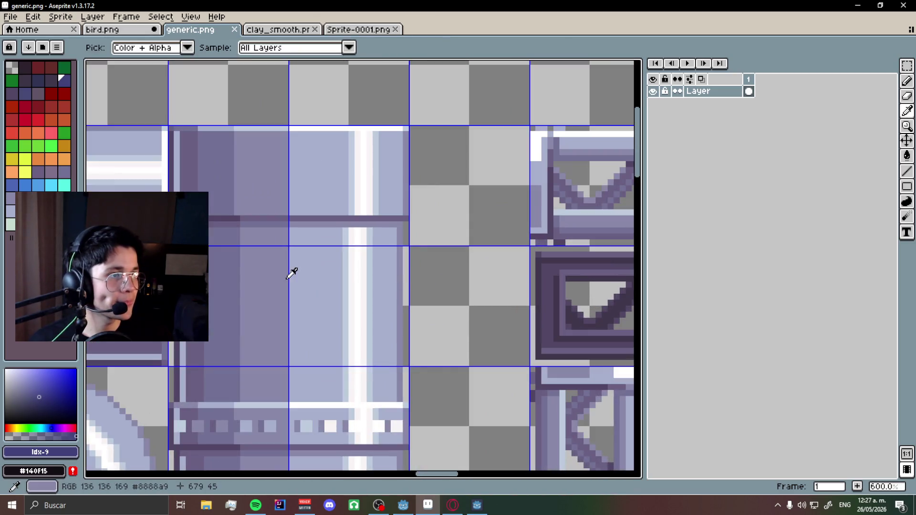
left_click(117, 30)
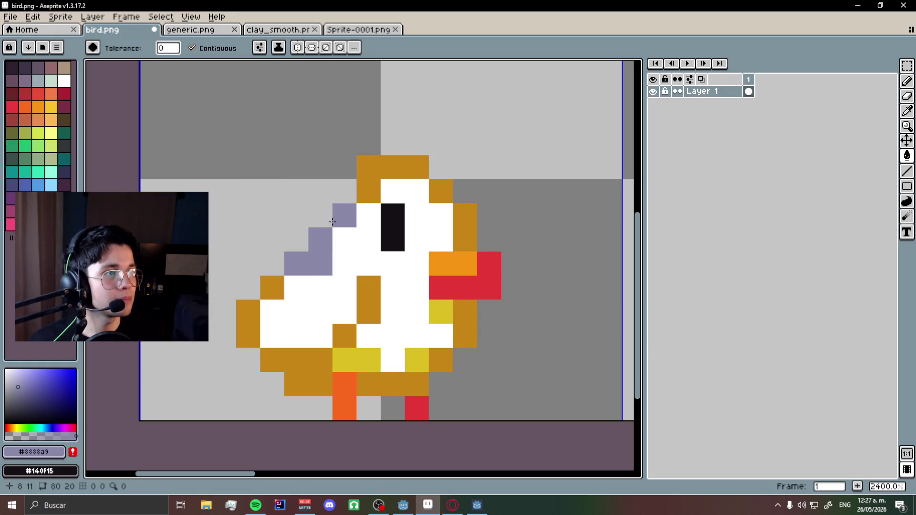
scroll(458, 212, "down", 6)
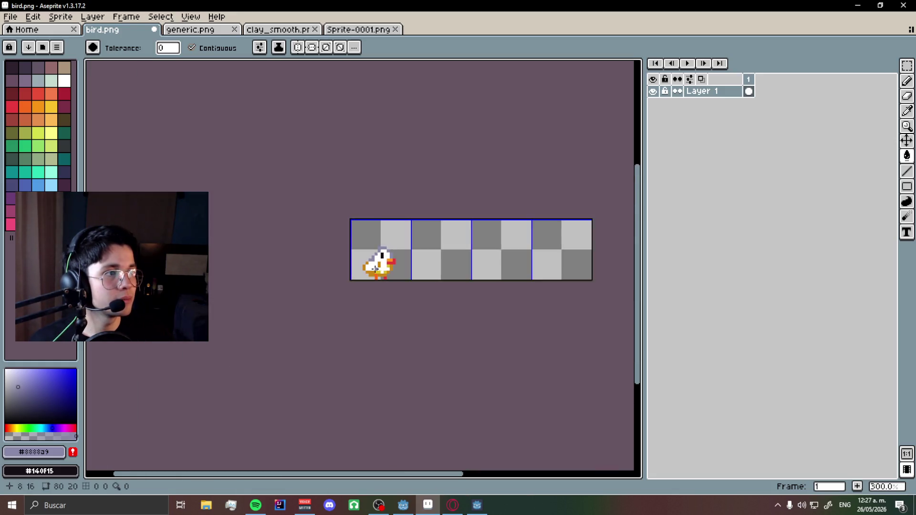
scroll(374, 260, "up", 4)
left_click(224, 30)
scroll(286, 239, "up", 2)
left_click(323, 262, "alt")
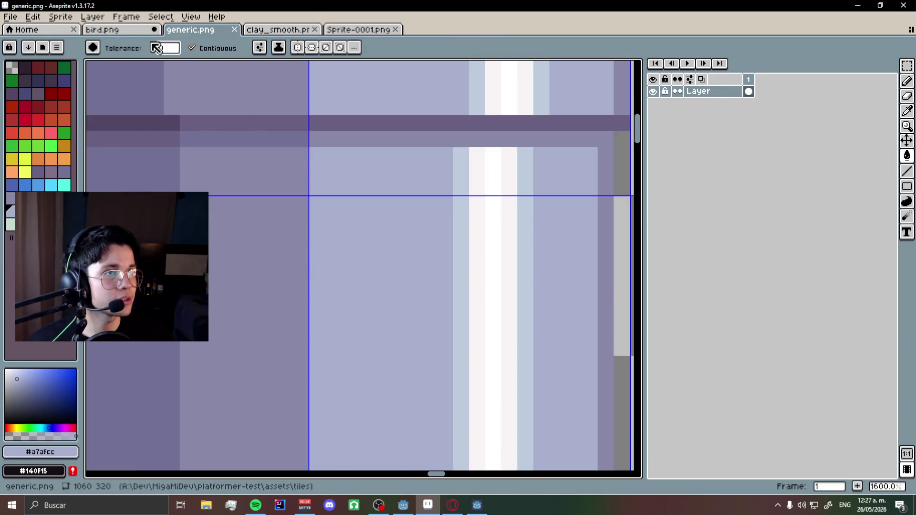
key("ctrl+shift+Tab")
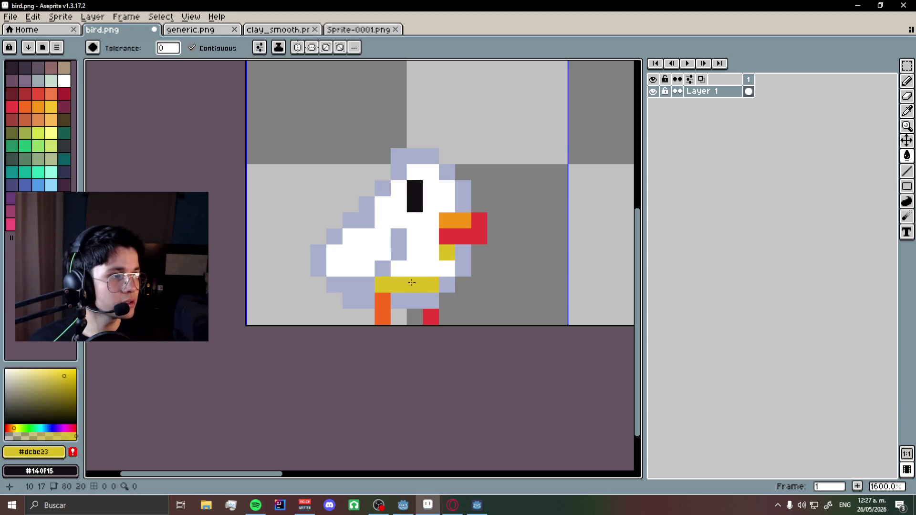
Fill the two remaining yellow pixel blocks with the bird's white body colour.
left_click(429, 262, "alt")
left_click(398, 284)
left_click(430, 282)
scroll(433, 268, "down", 6)
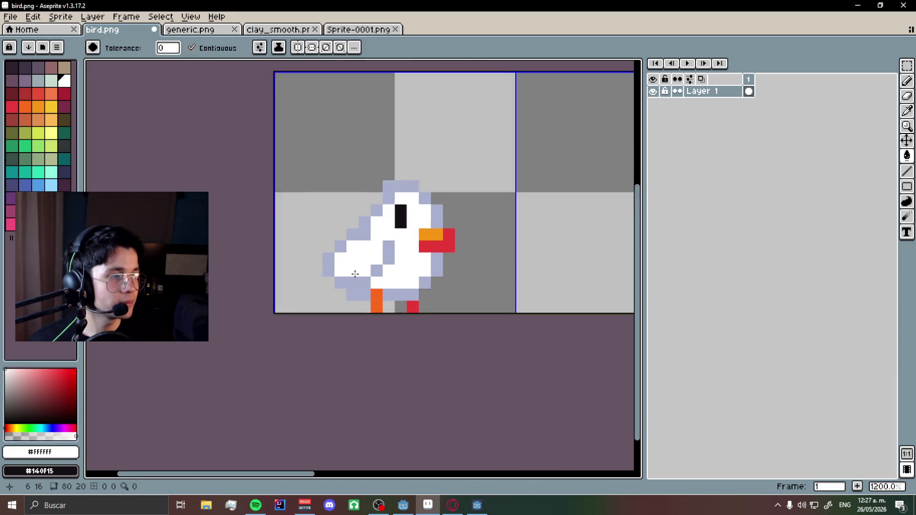
scroll(373, 264, "up", 2)
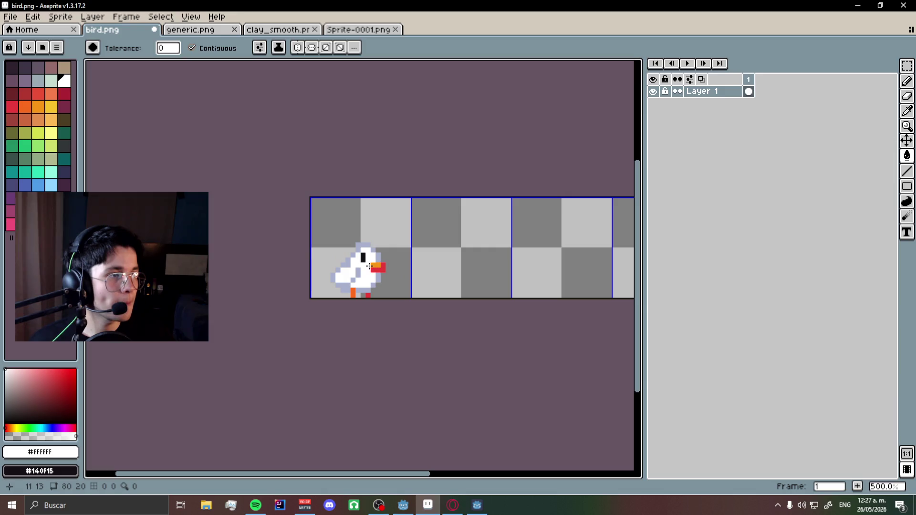
Check the tileset once more, then save the recoloured bird.png with Ctrl+S.
left_click(223, 32)
scroll(298, 230, "down", 3)
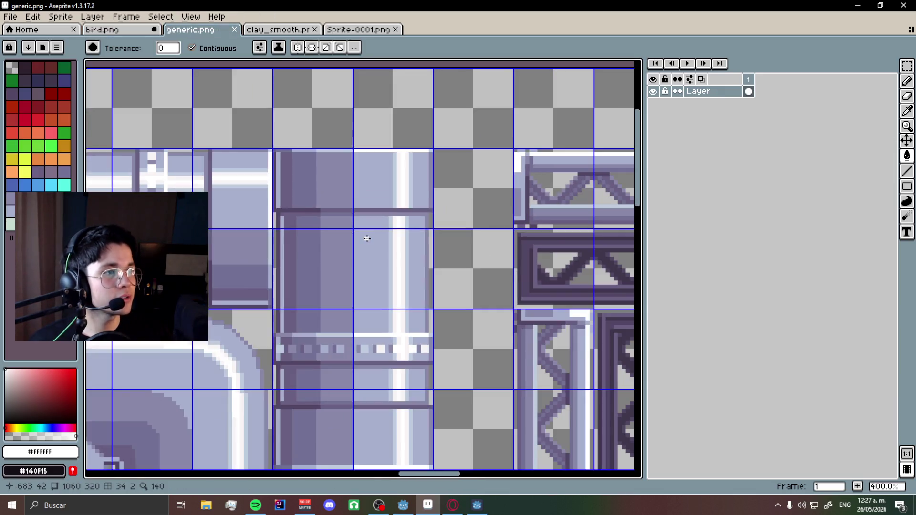
scroll(298, 230, "up", 1)
scroll(297, 230, "up", 5)
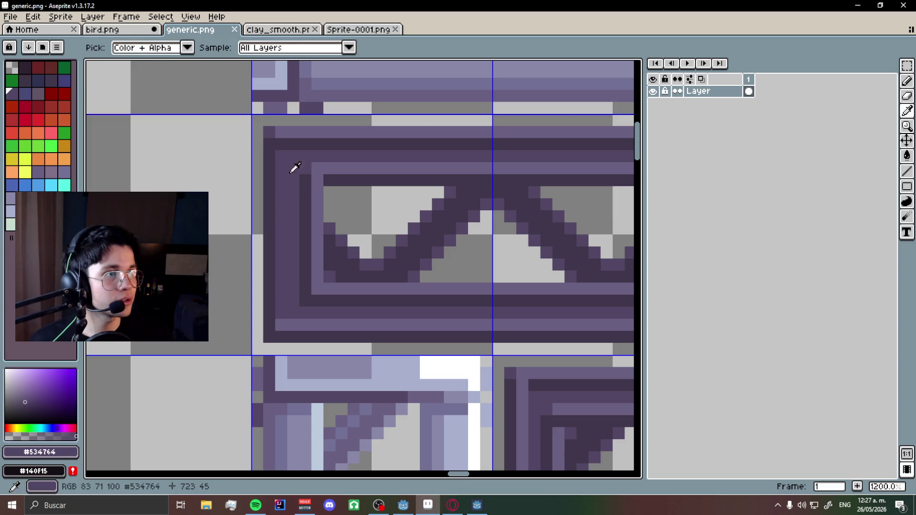
key("ctrl+shift+Tab")
scroll(262, 168, "up", 4)
scroll(263, 168, "down", 3)
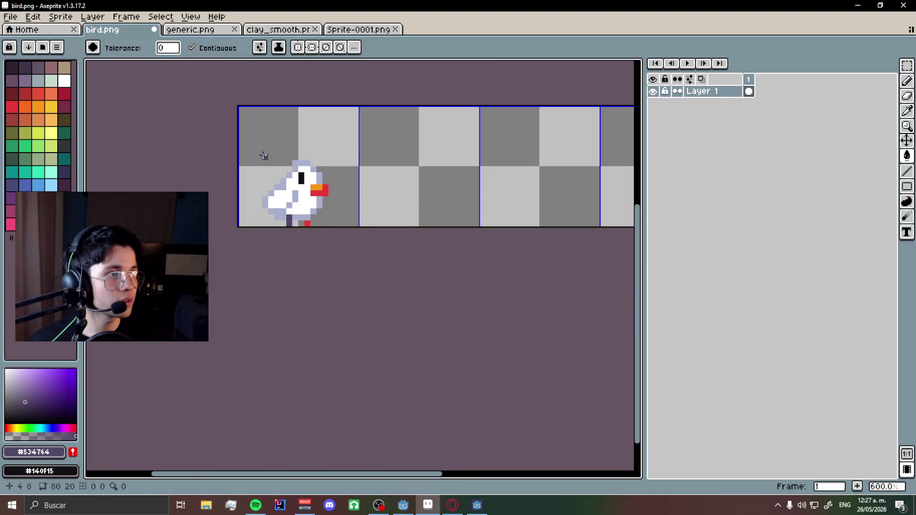
key("ctrl+Tab")
scroll(267, 170, "up", 1)
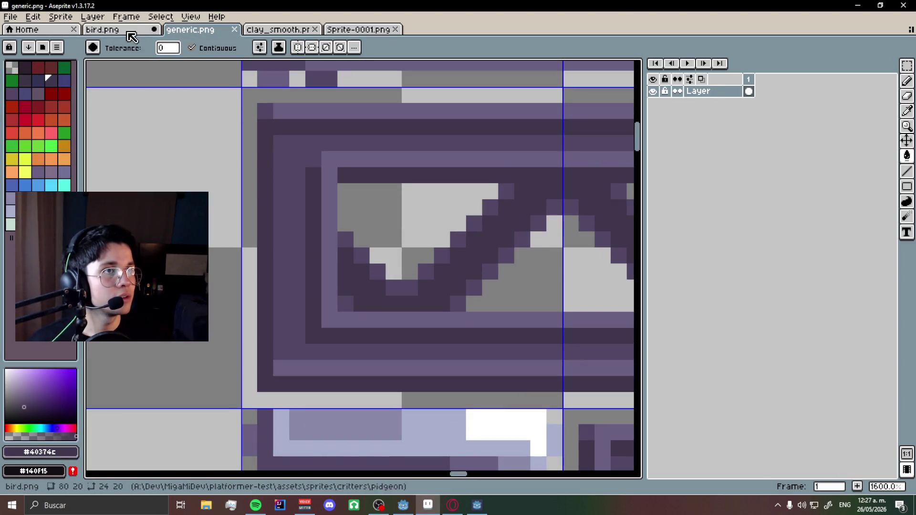
left_click(128, 32)
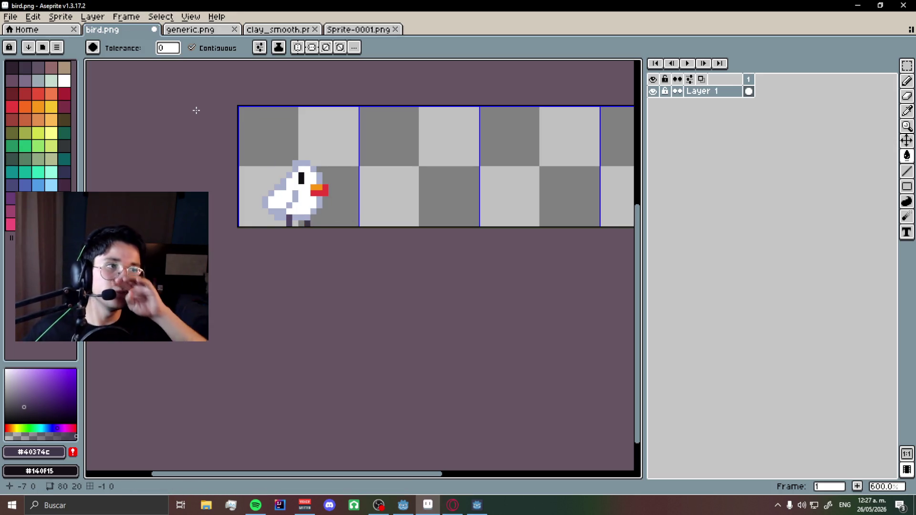
key("ctrl+s")
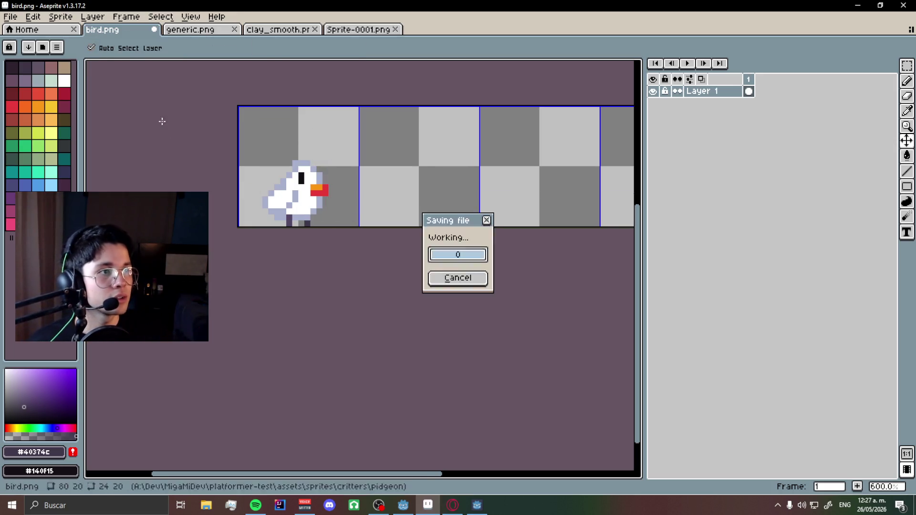
Return to Godot, select the collision shape and run the project with F5.
left_click(13, 19)
left_click(19, 43)
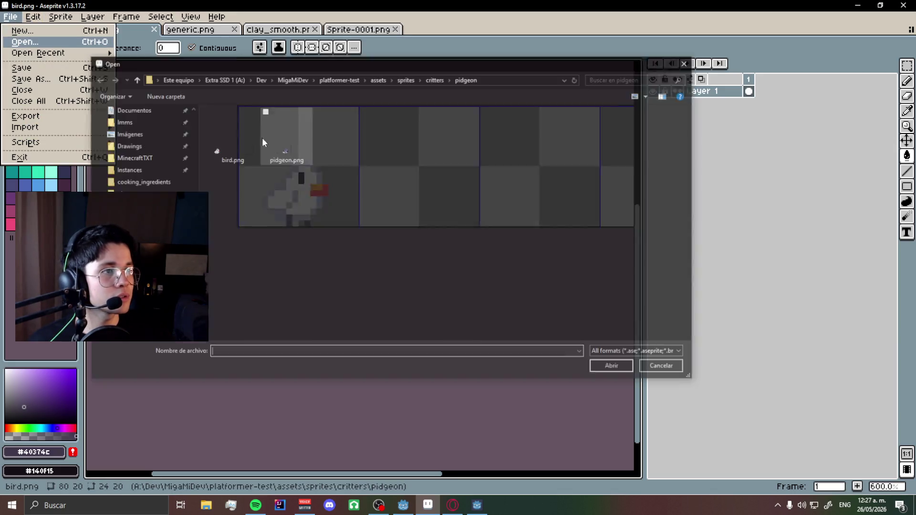
key("Escape")
left_click(406, 507)
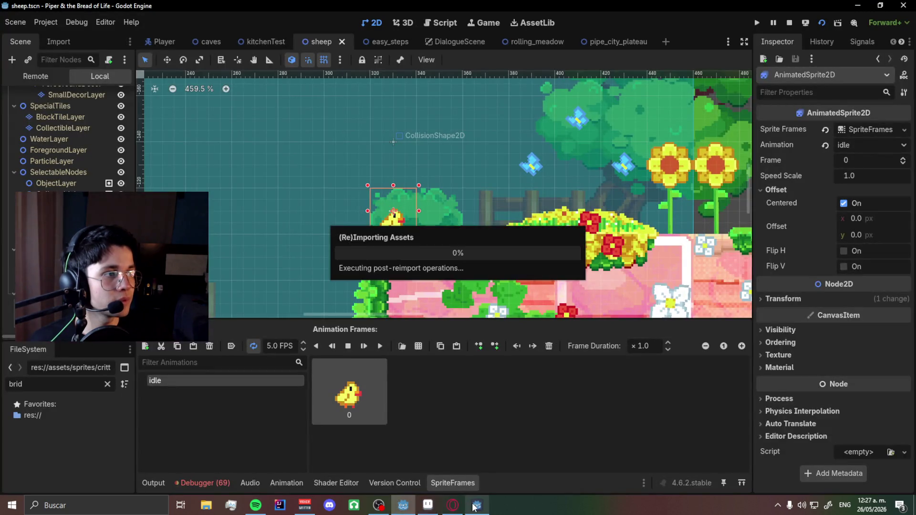
scroll(394, 231, "up", 2)
left_click(470, 181)
key("F5")
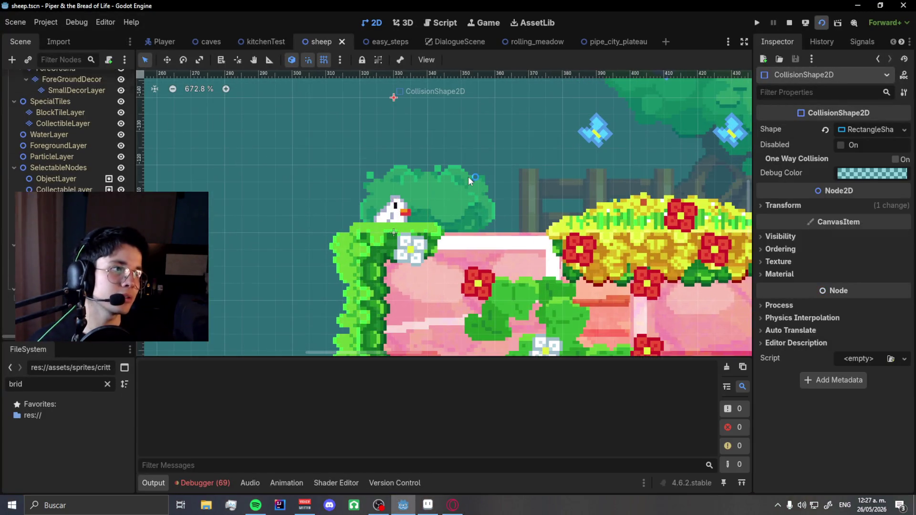
Run Piper right onto the pink platform, jump high left, then toward the tree.
key("alt+Tab")
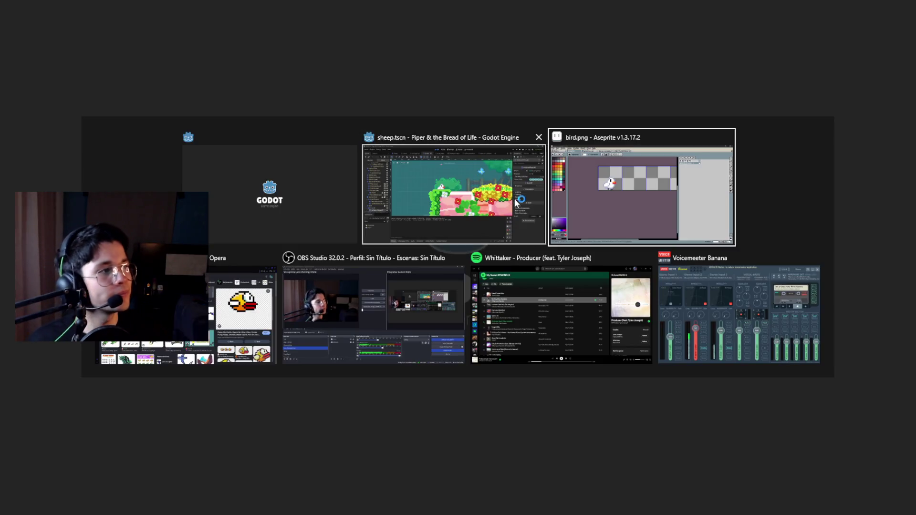
scroll(333, 225, "up", 3)
scroll(333, 225, "down", 2)
scroll(333, 225, "up", 2)
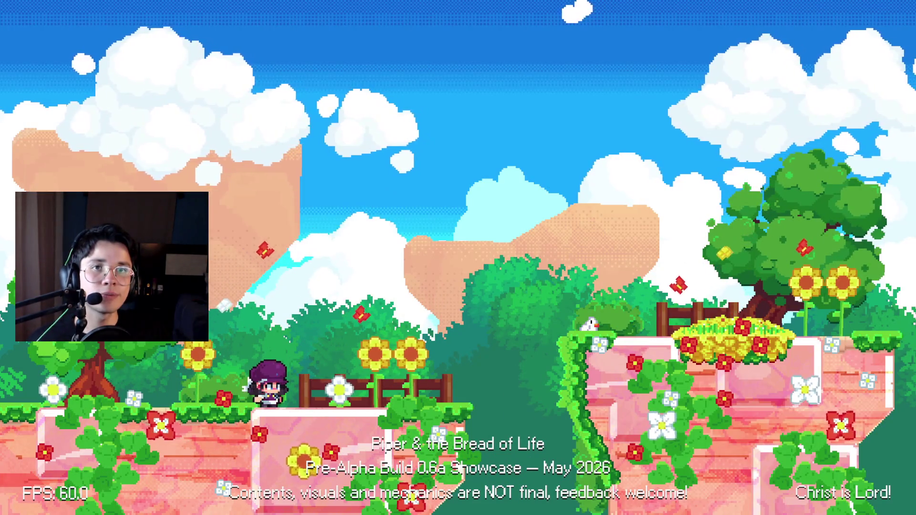
key("Right")
key("space")
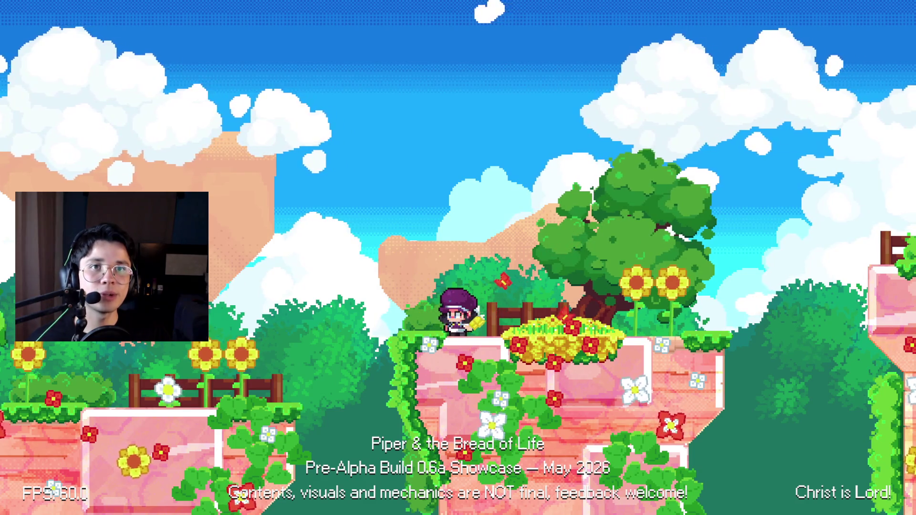
key("Left")
key("space")
key("space")
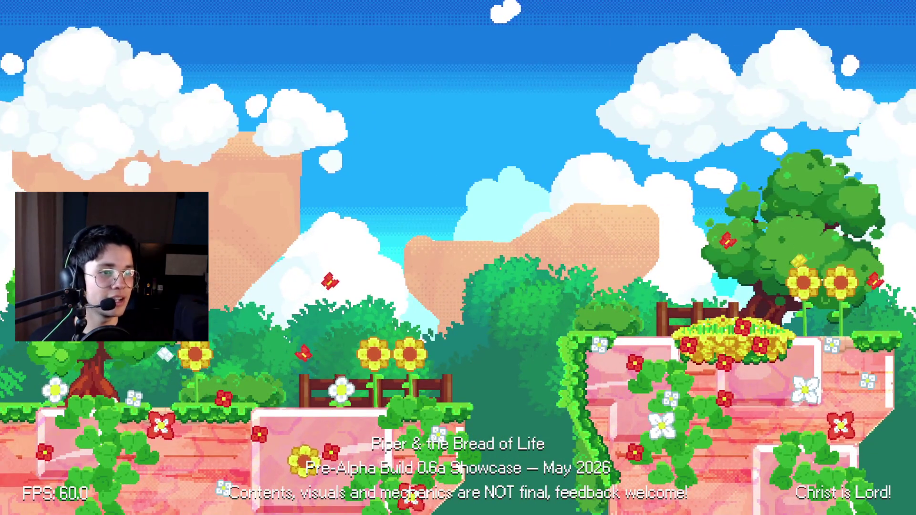
key("Right")
key("space")
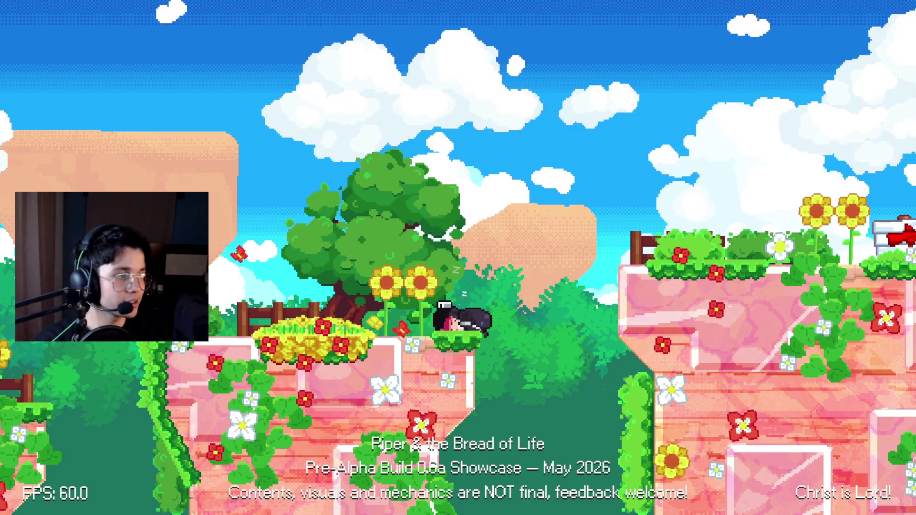
Run right, turn back left past the sign, jump beside the big tree, then return to the editor.
key("space")
key("Right")
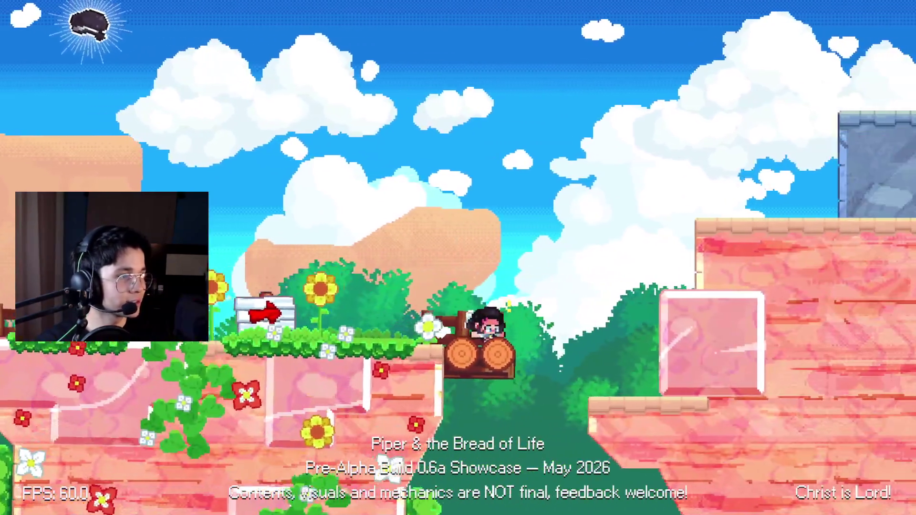
key("Left")
key("space")
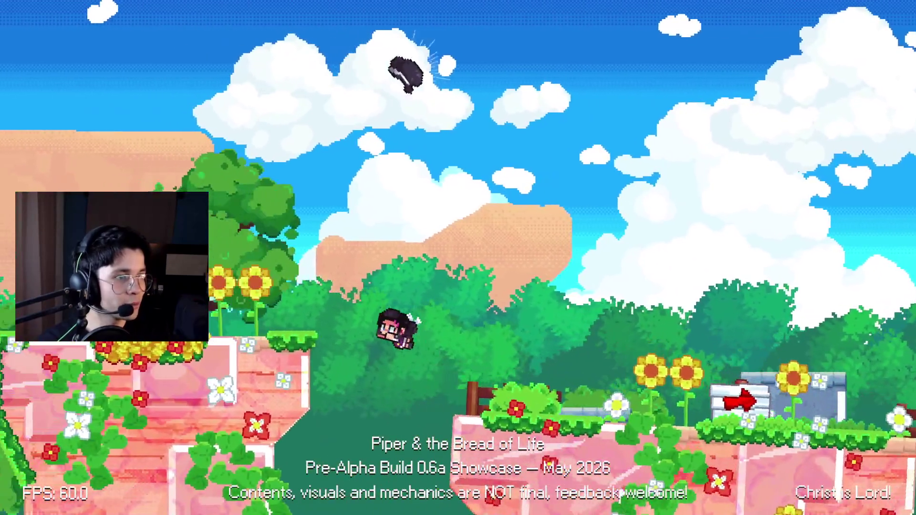
key("space")
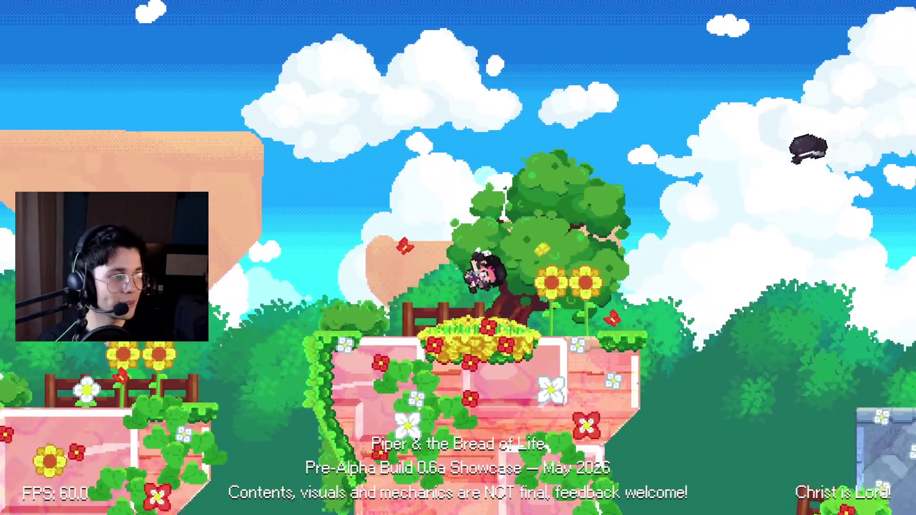
key("alt+Tab")
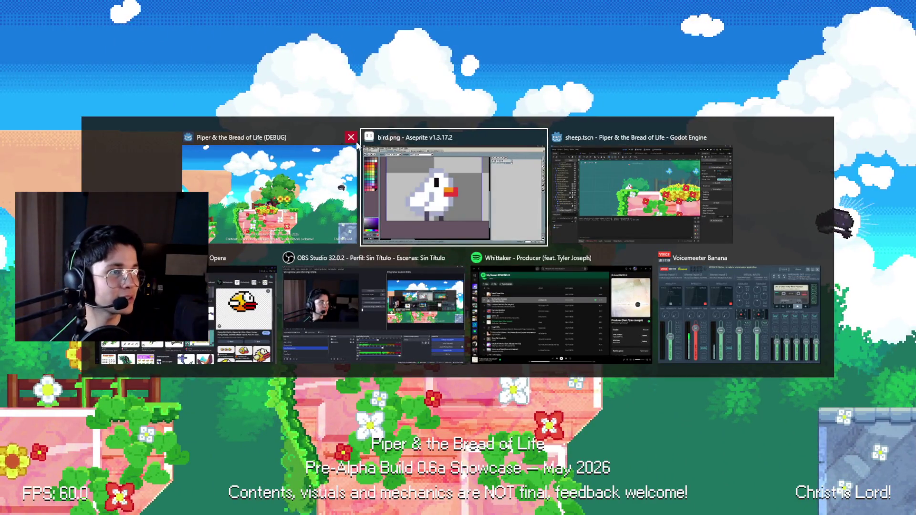
key("alt+Tab")
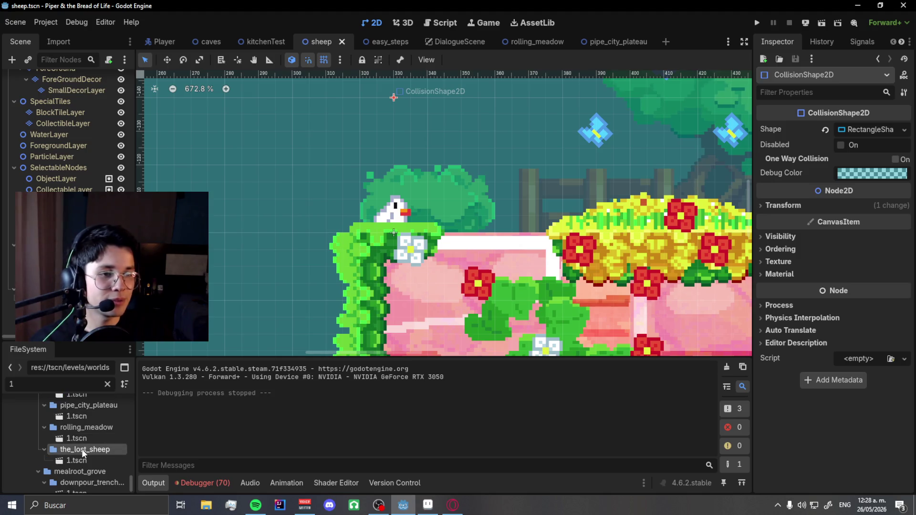
Open the_lost_sheep/1.tscn from the FileSystem dock and run it with F6.
double_click(78, 460)
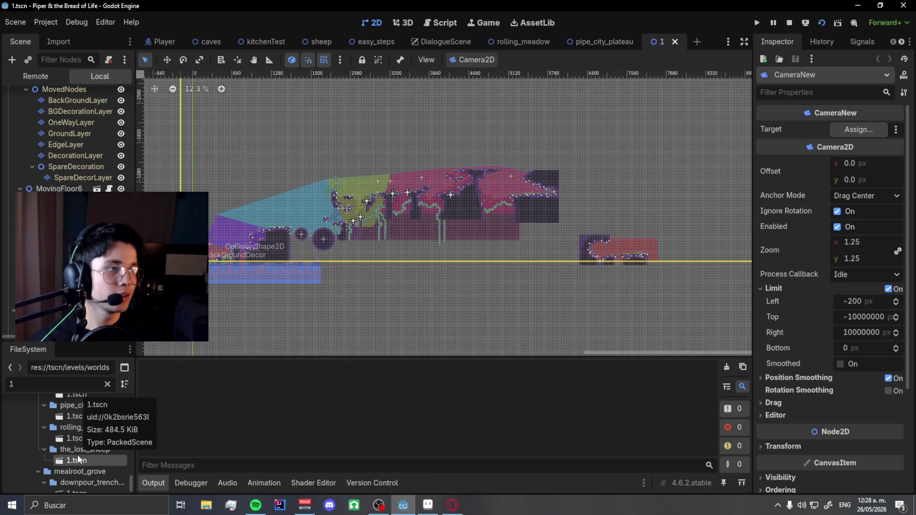
key("F6")
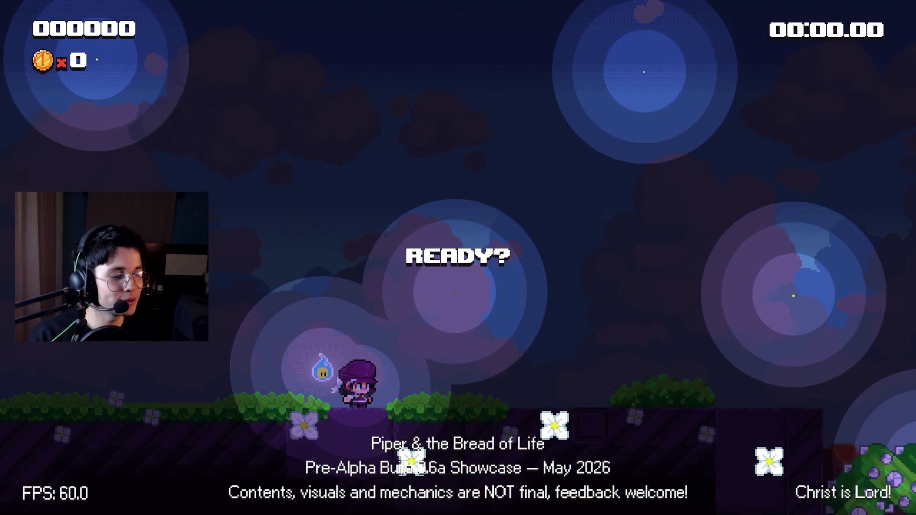
Run Piper right and jump up the ledges past the arrow sign.
key("Right")
key("space")
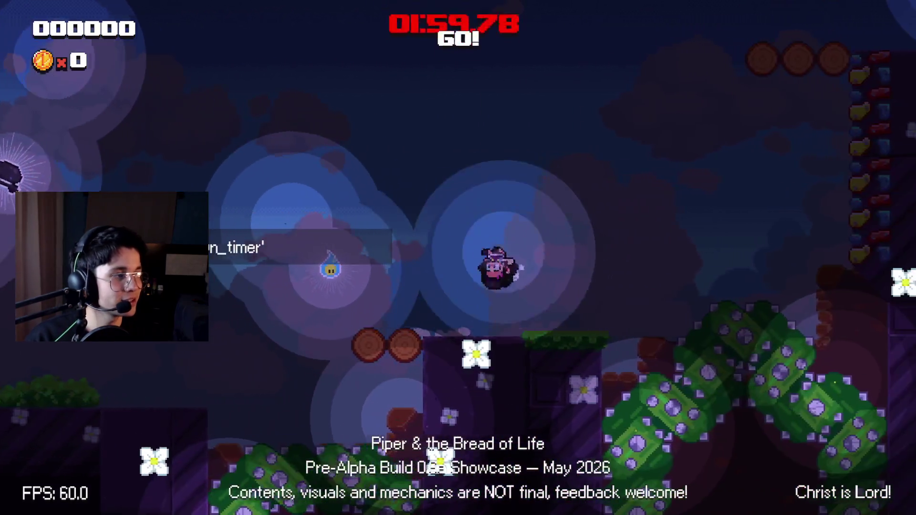
key("space")
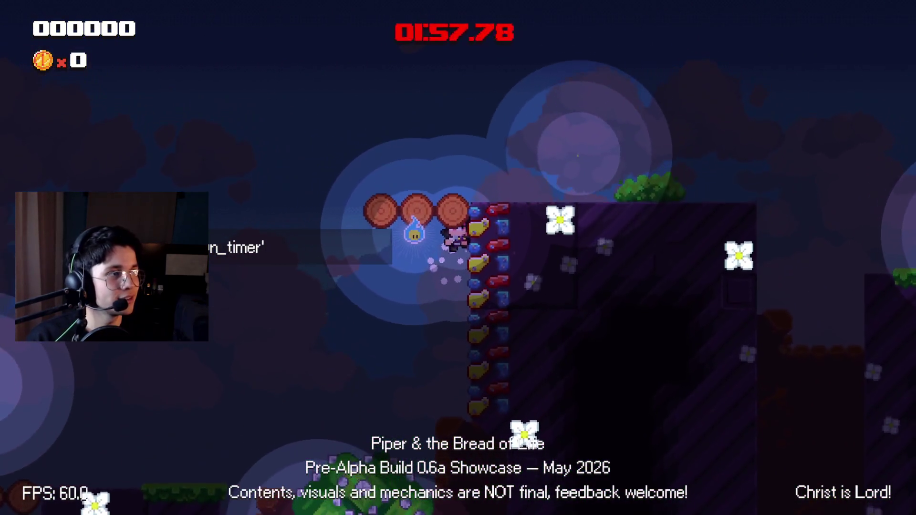
key("space")
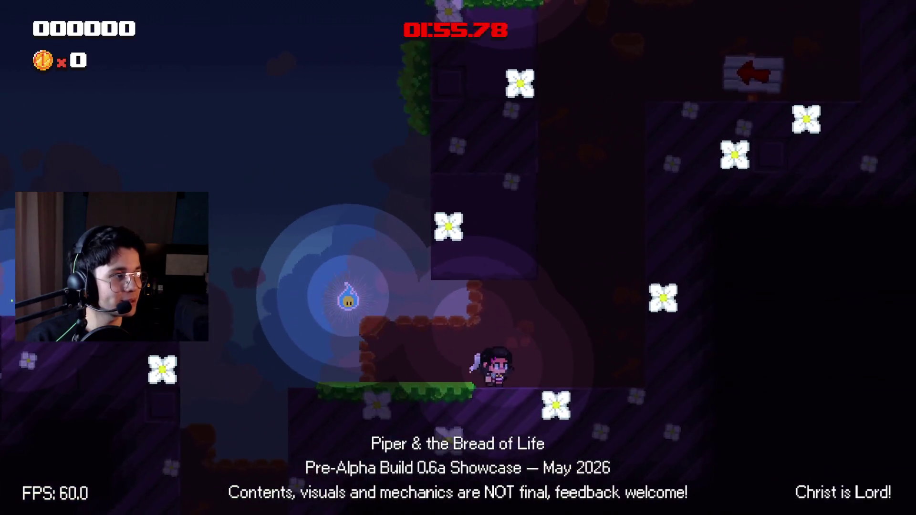
key("space")
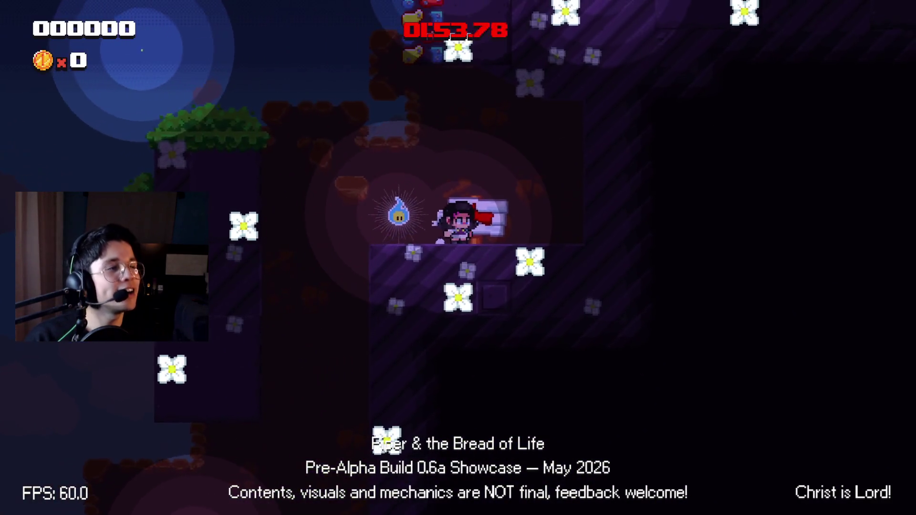
key("space")
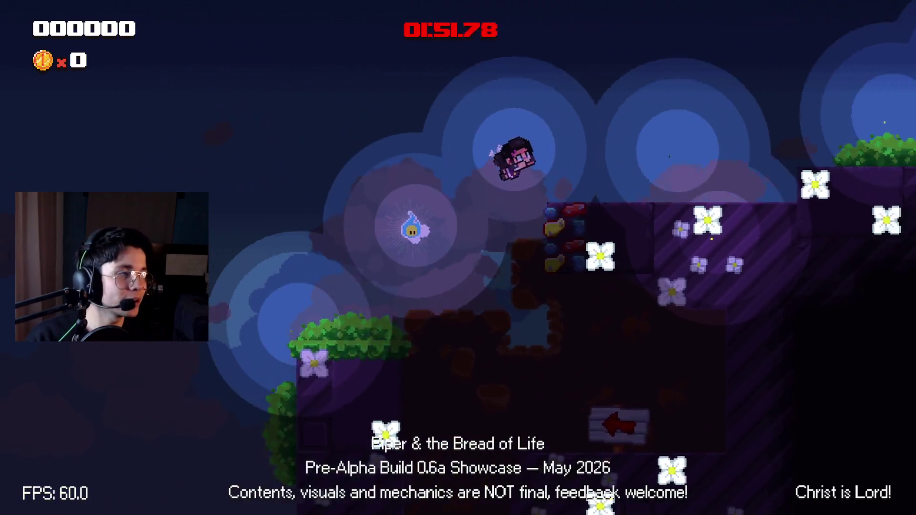
key("space")
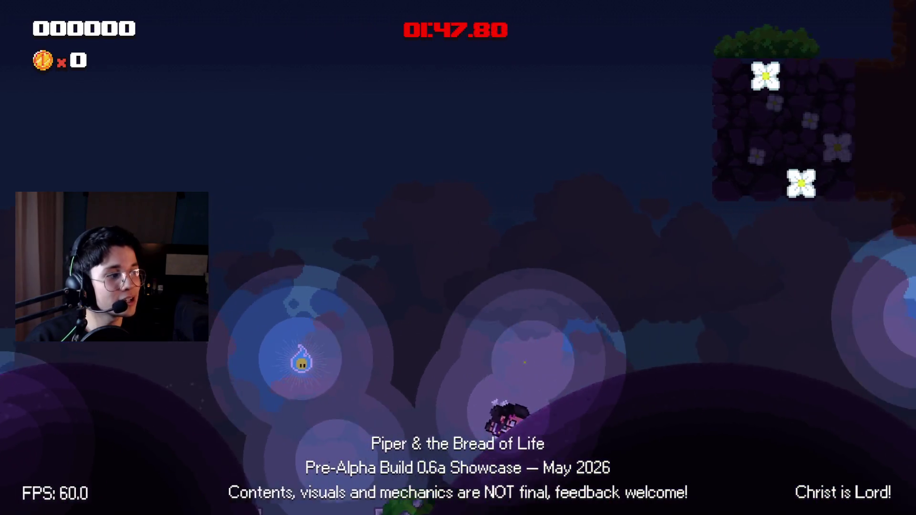
key("space")
key("space")
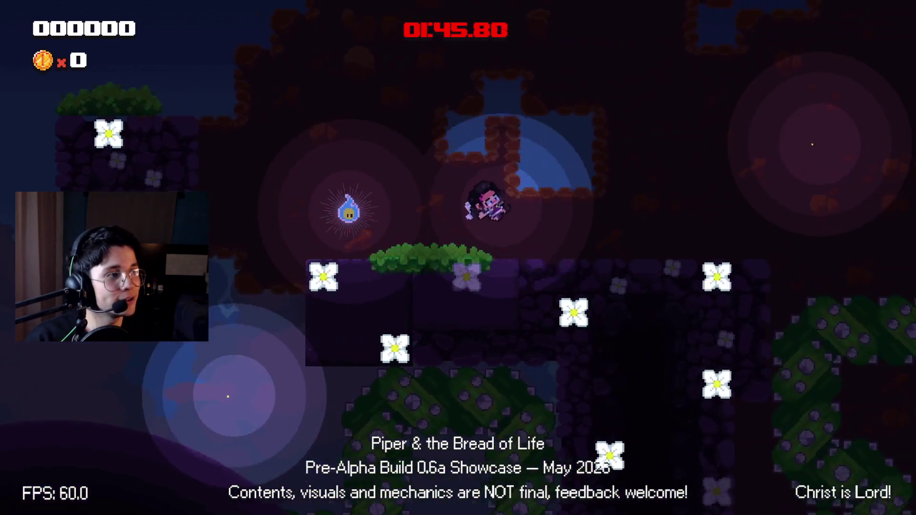
key("space")
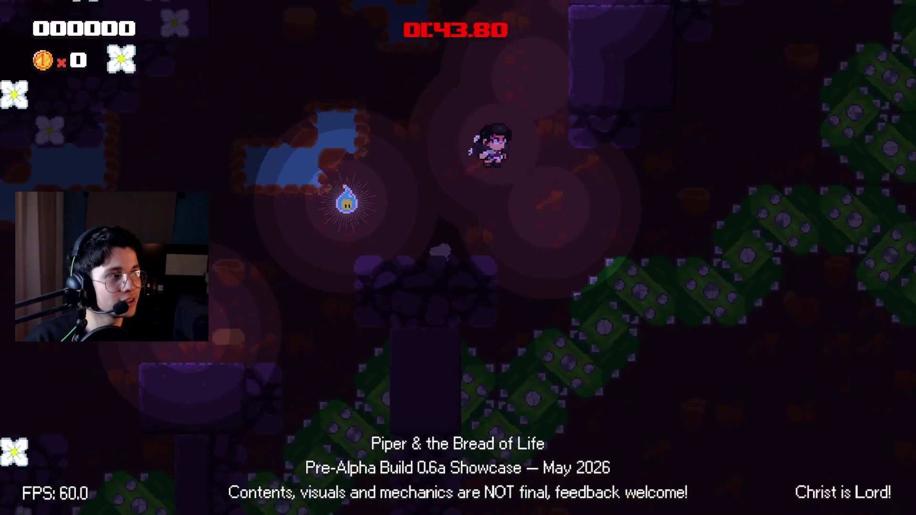
Climb into the next room and ride the blue bubbles up and right.
key("Left")
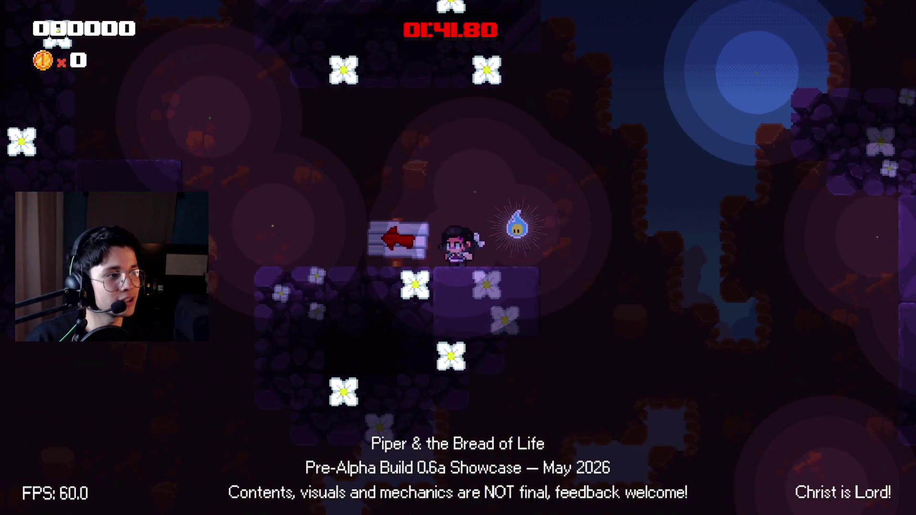
key("Right")
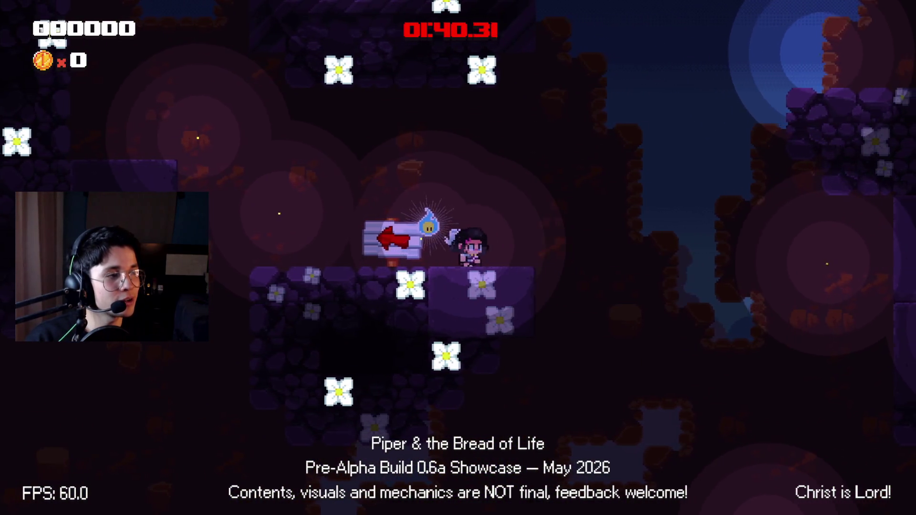
key("space")
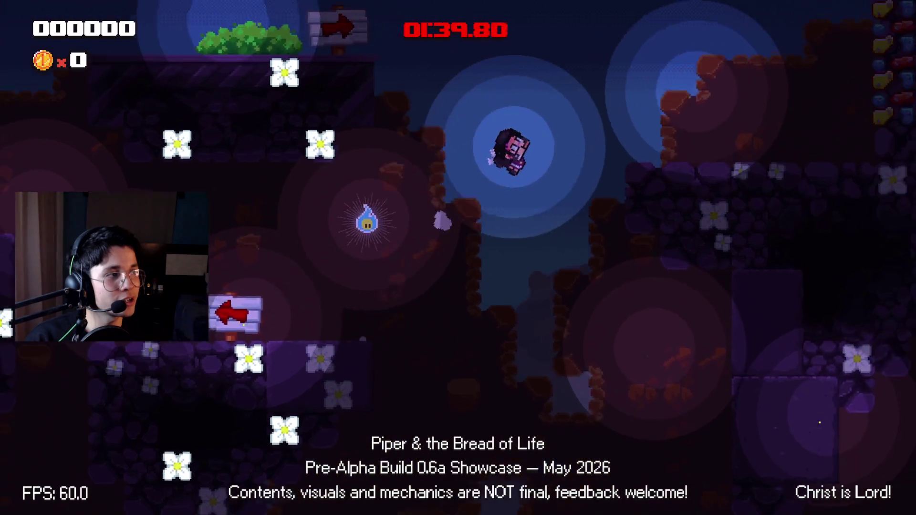
key("space")
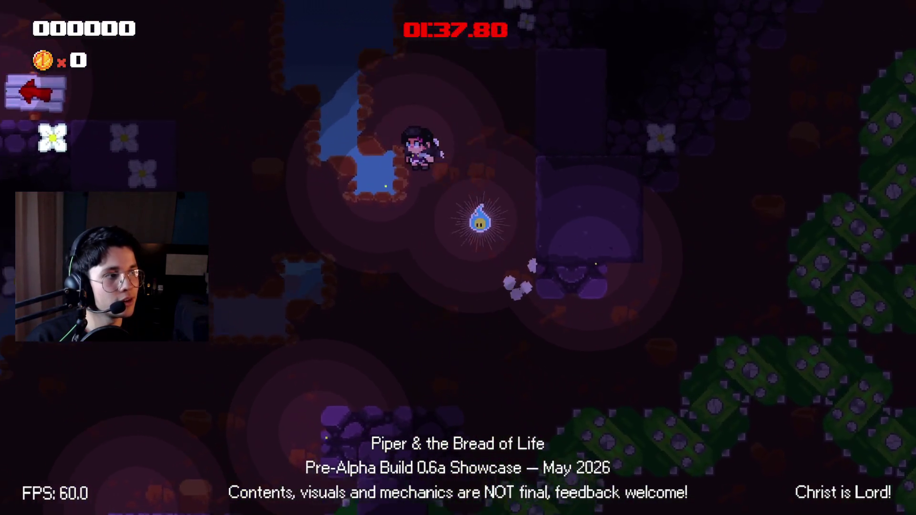
key("Left")
key("space")
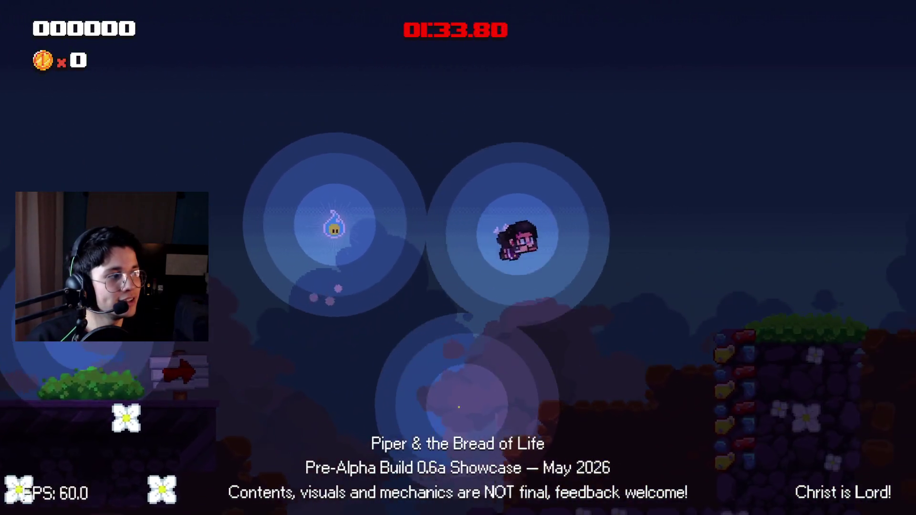
key("space")
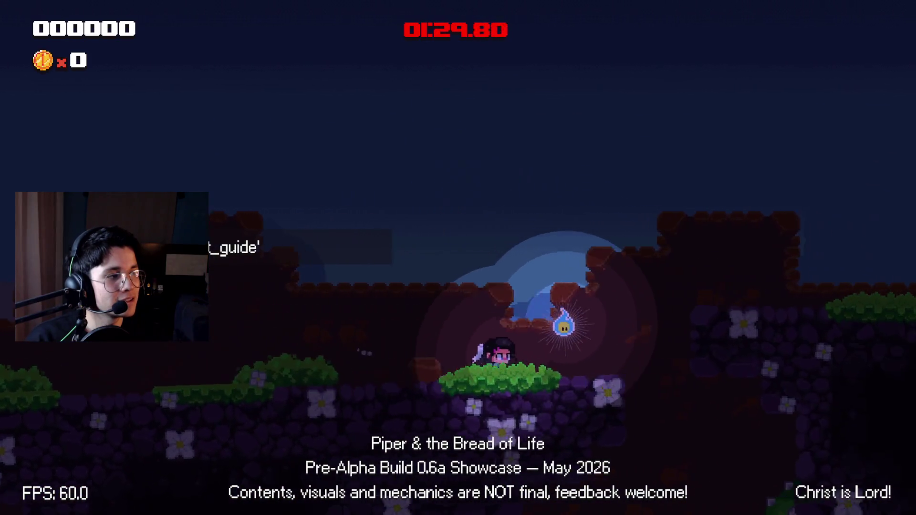
key("space")
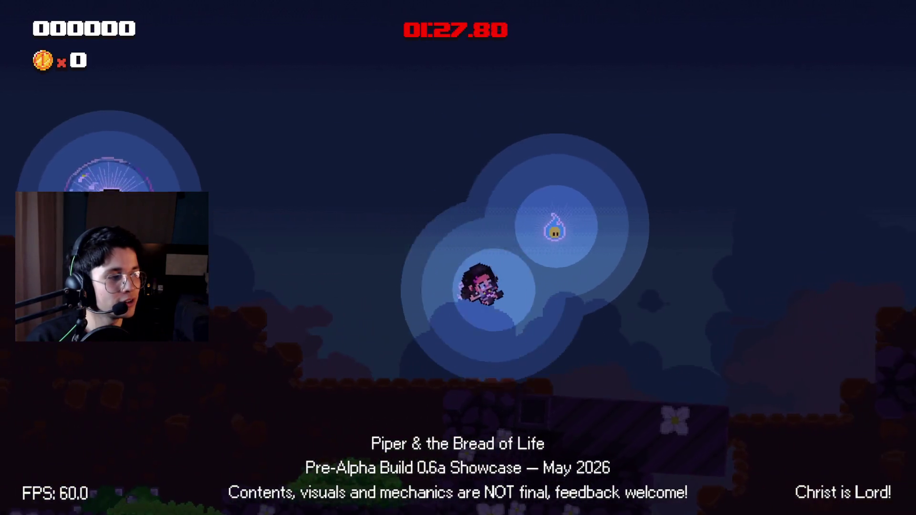
key("space")
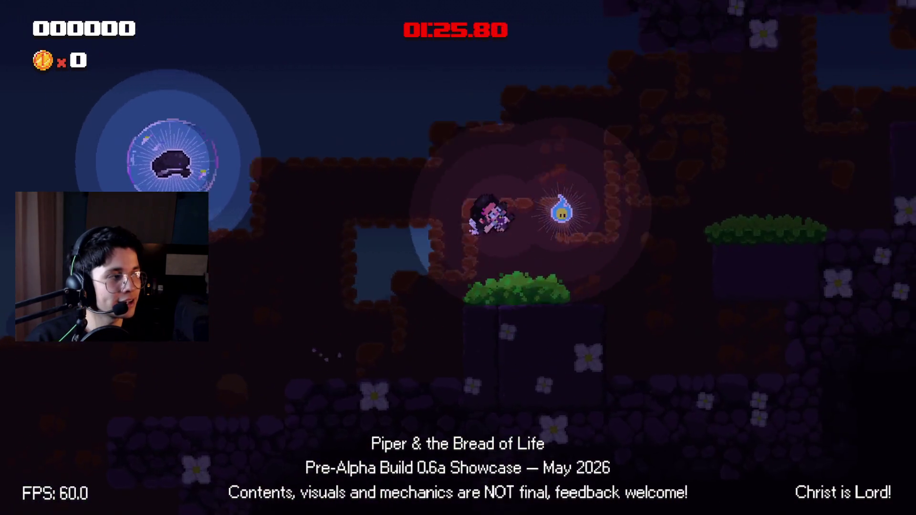
key("space")
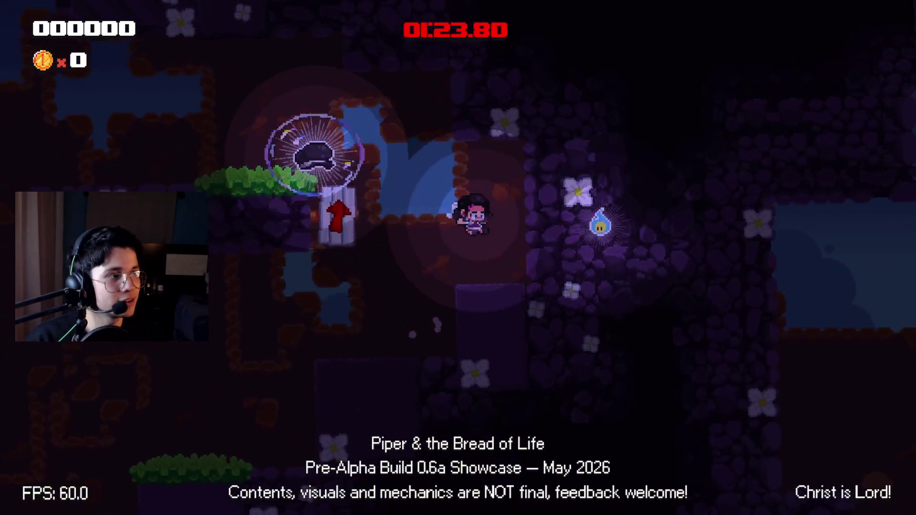
key("space")
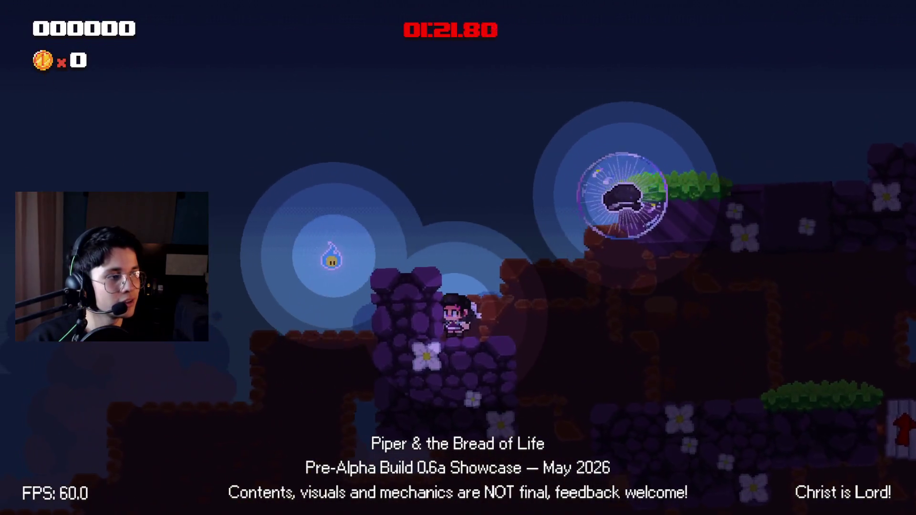
key("space")
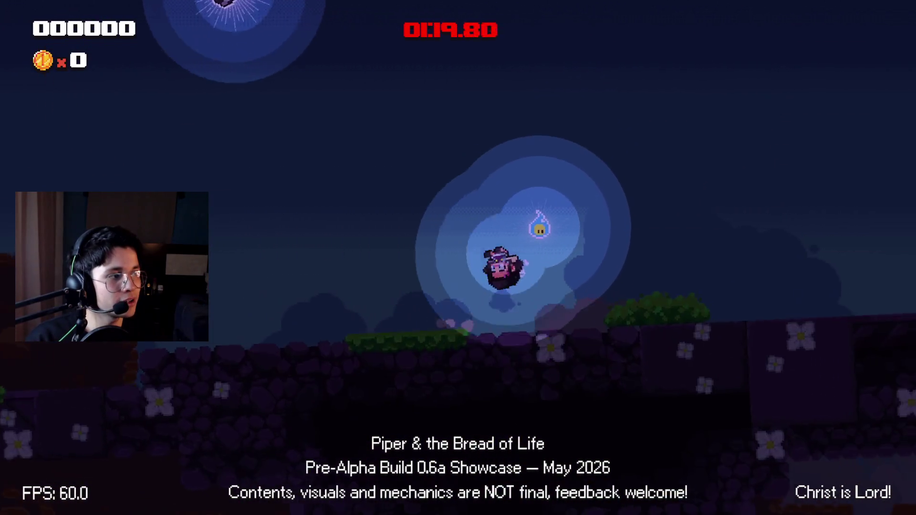
key("space")
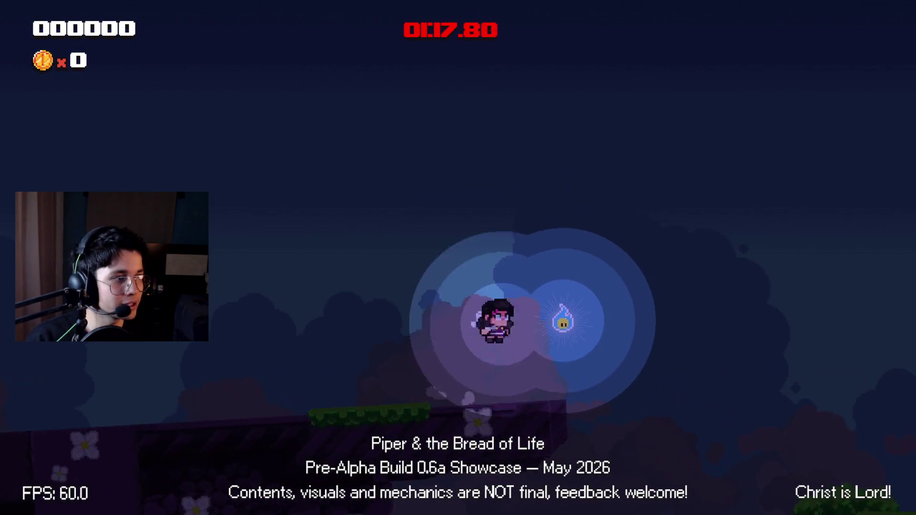
Drop to the grass, bubble up to the raised platform, then close the game with F8.
key("space")
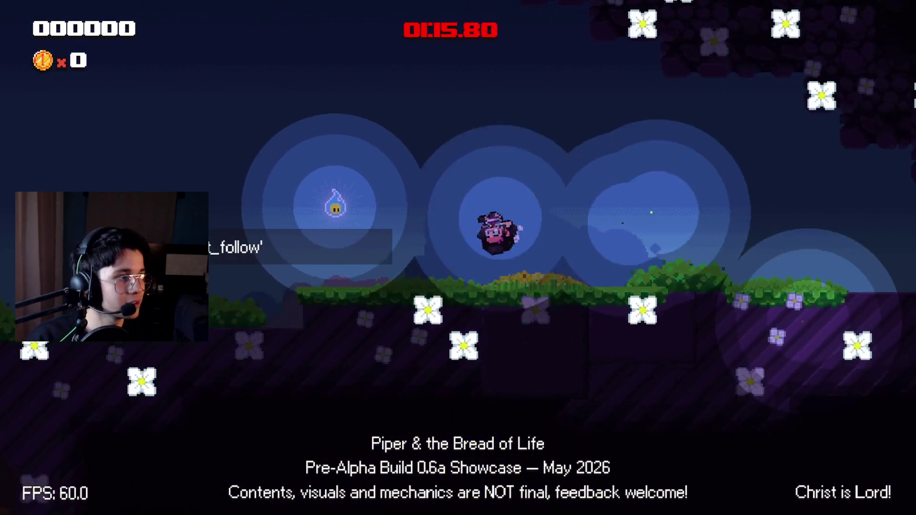
key("Right")
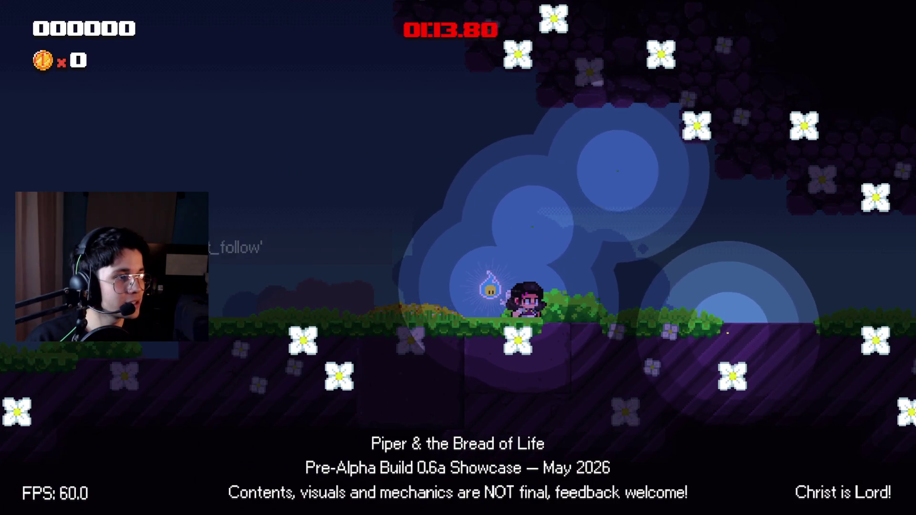
key("space")
key("Right")
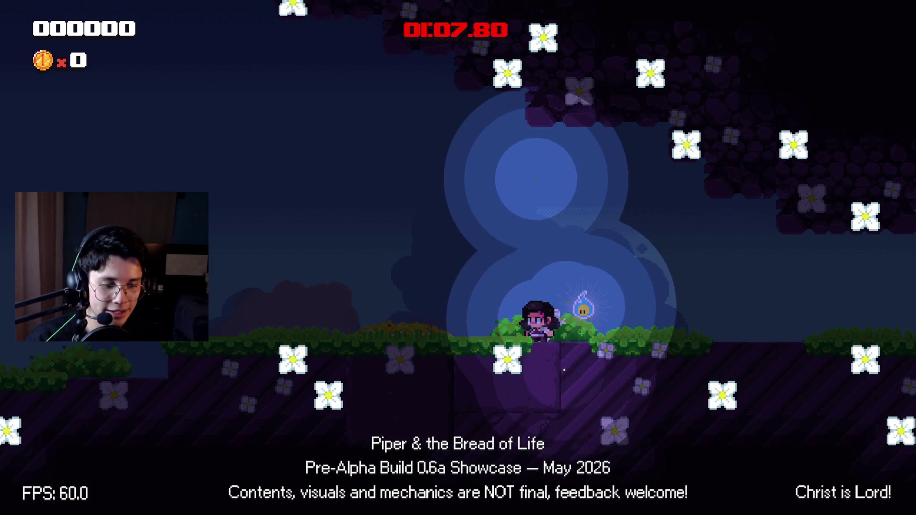
key("space")
key("Right")
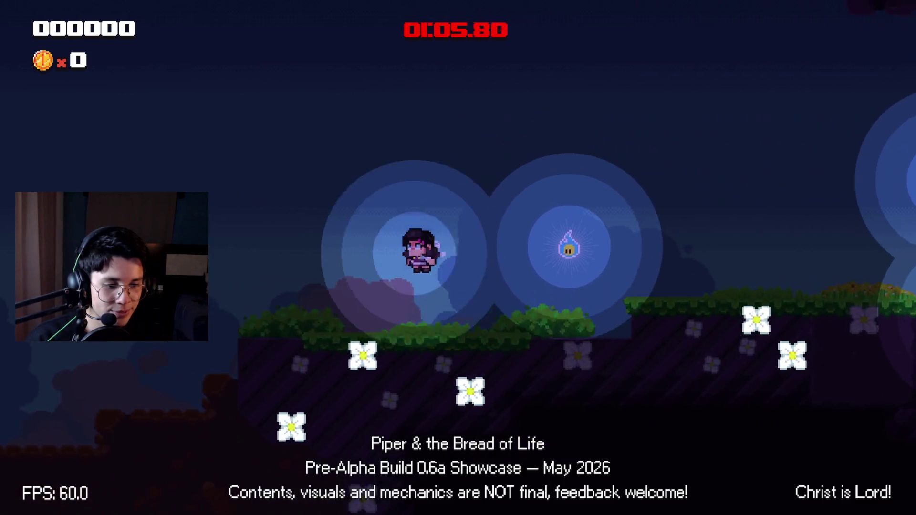
key("Right")
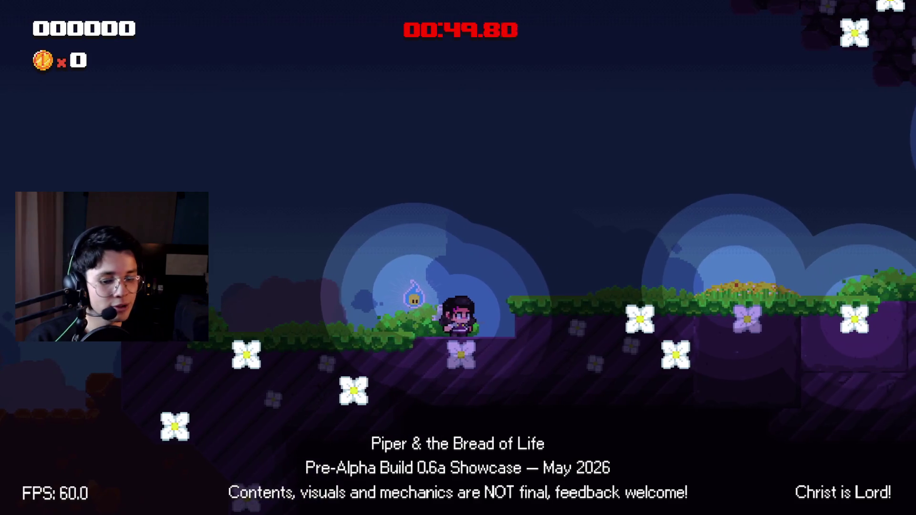
key("F8")
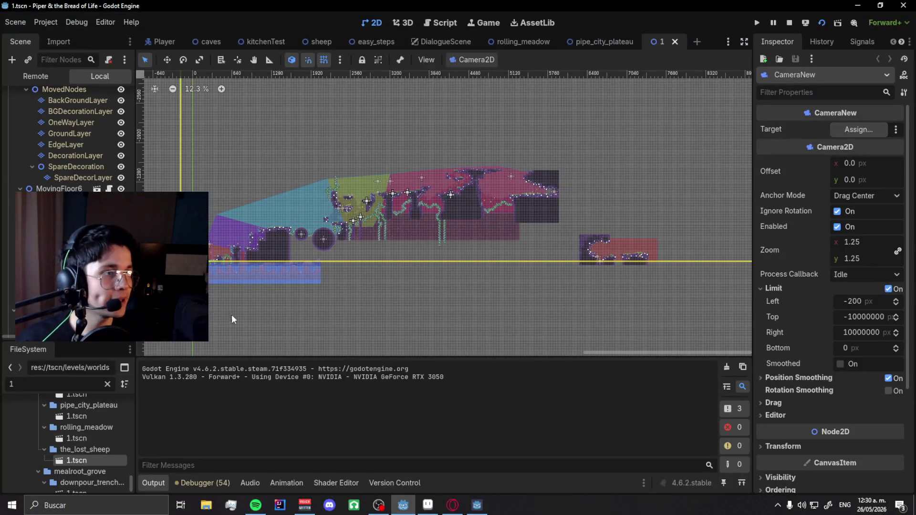
Stop the running debug session and select the mealroot_grove 1.tscn scene.
left_click(789, 28)
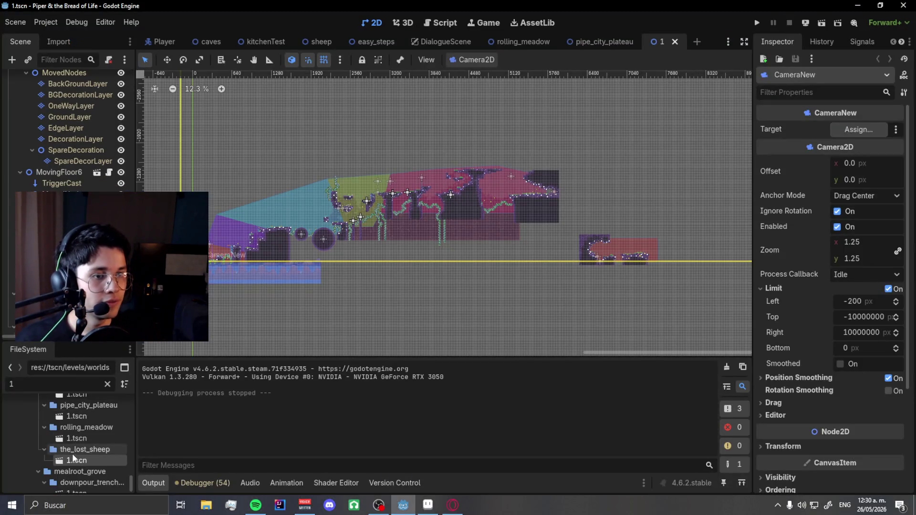
scroll(74, 460, "down", 1)
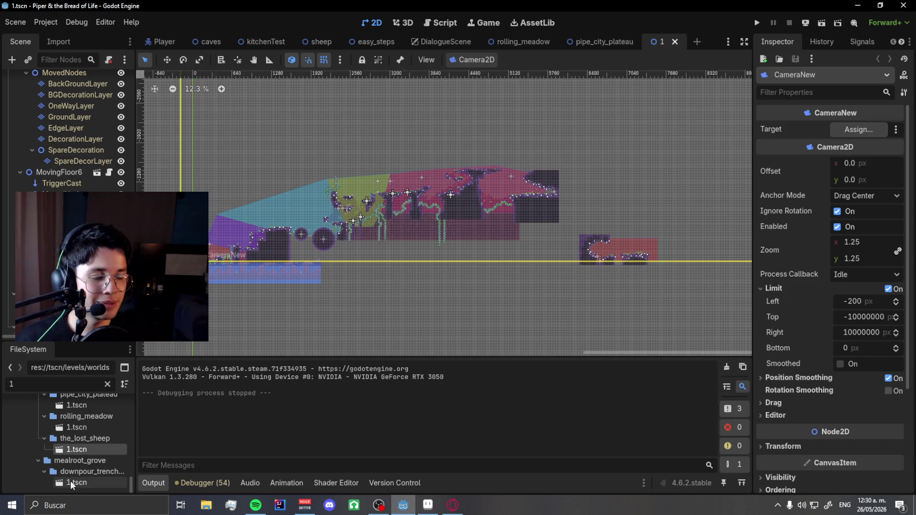
left_click(71, 483)
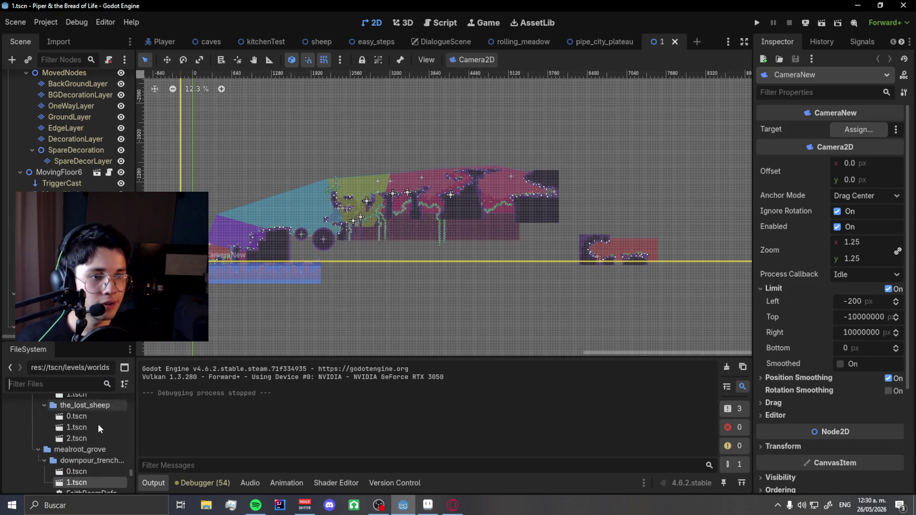
Open the next level's 0.tscn from the FileSystem dock and run it with F6.
scroll(100, 426, "down", 3)
scroll(84, 463, "down", 1)
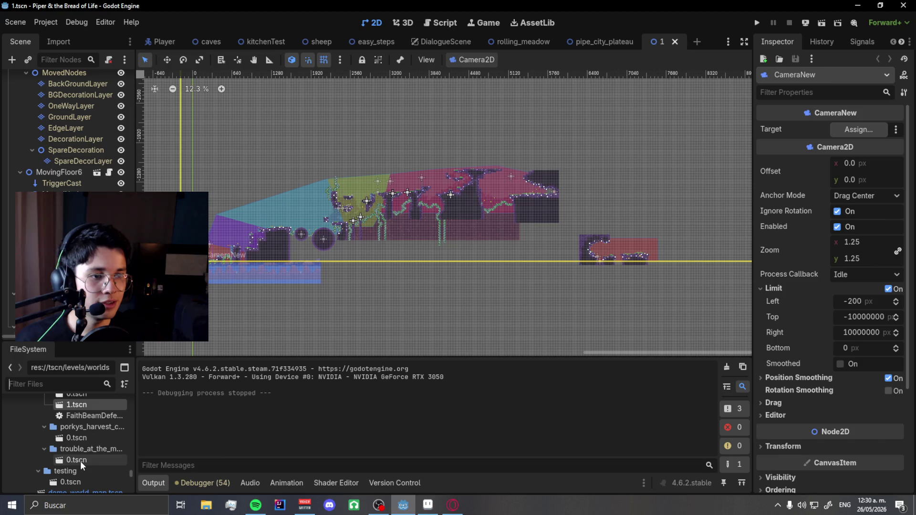
double_click(81, 461)
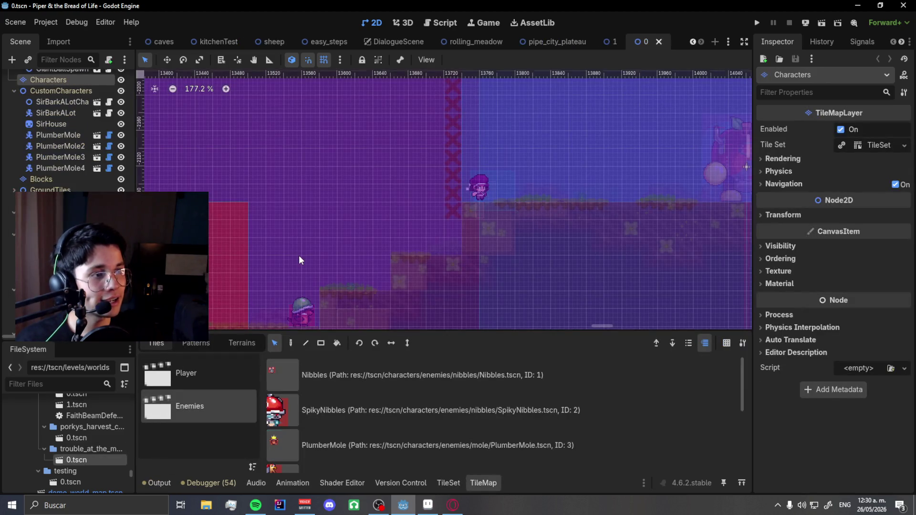
scroll(298, 260, "down", 6)
key("F6")
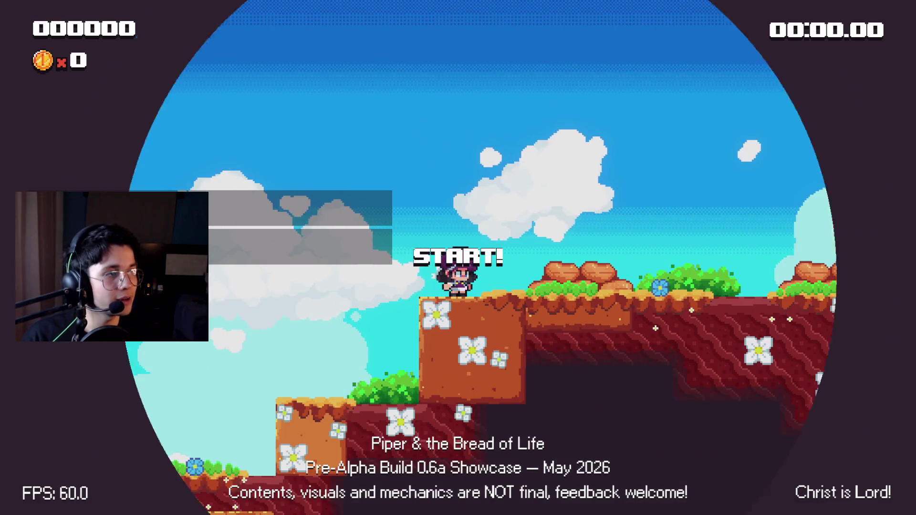
Close the game and select the AppleBot enemy in the 0.tscn level.
key("F8")
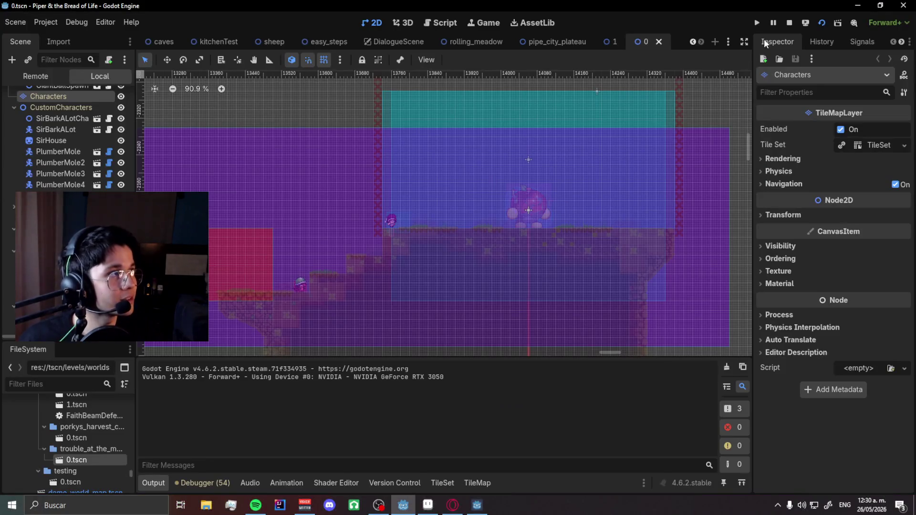
scroll(373, 229, "up", 5)
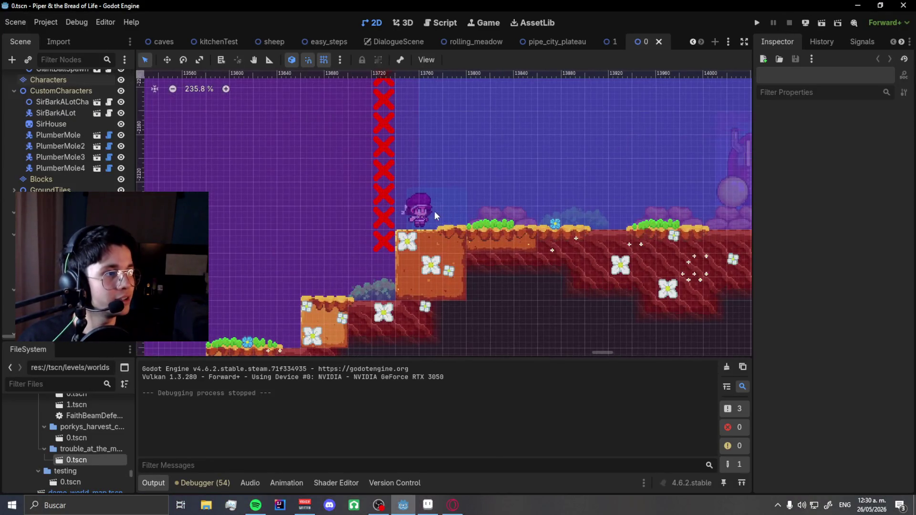
left_click(432, 215)
scroll(67, 129, "up", 5)
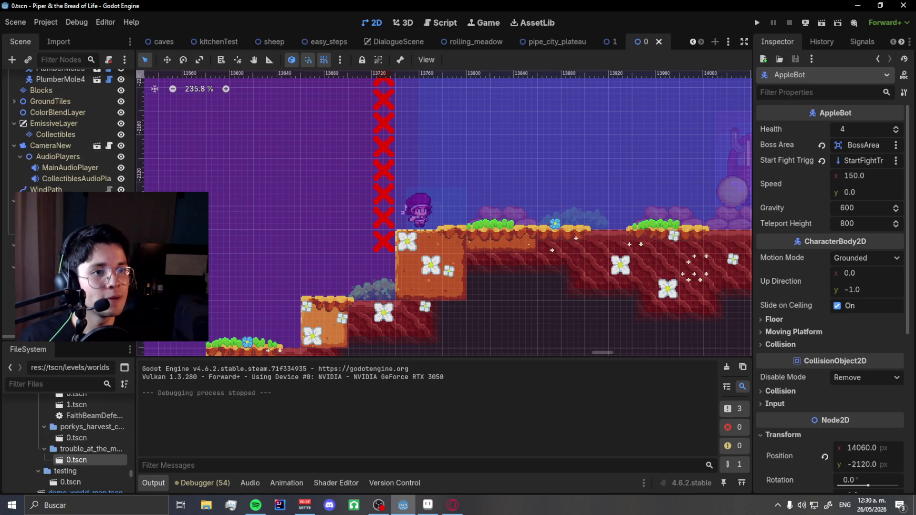
Paint Piper's Player tile at the level start on the Characters layer, save, and rerun.
left_click(273, 351)
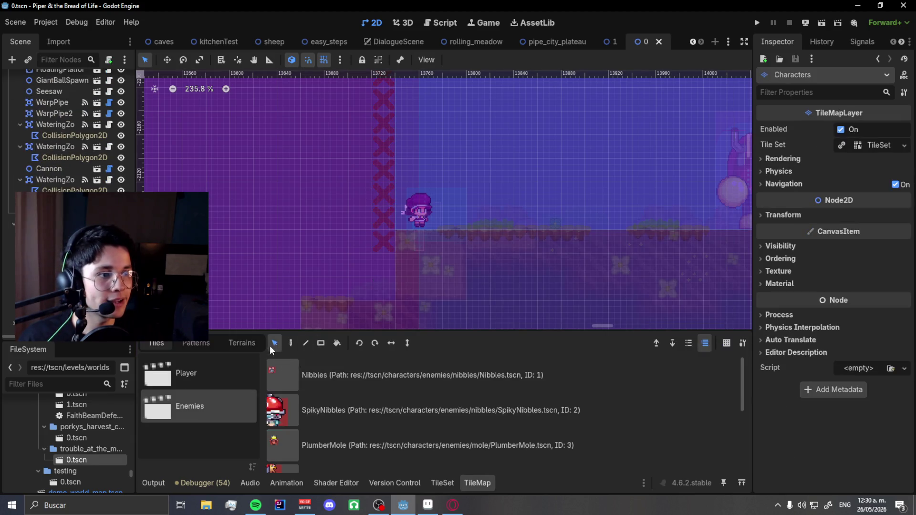
scroll(600, 215, "down", 15)
scroll(225, 273, "up", 5)
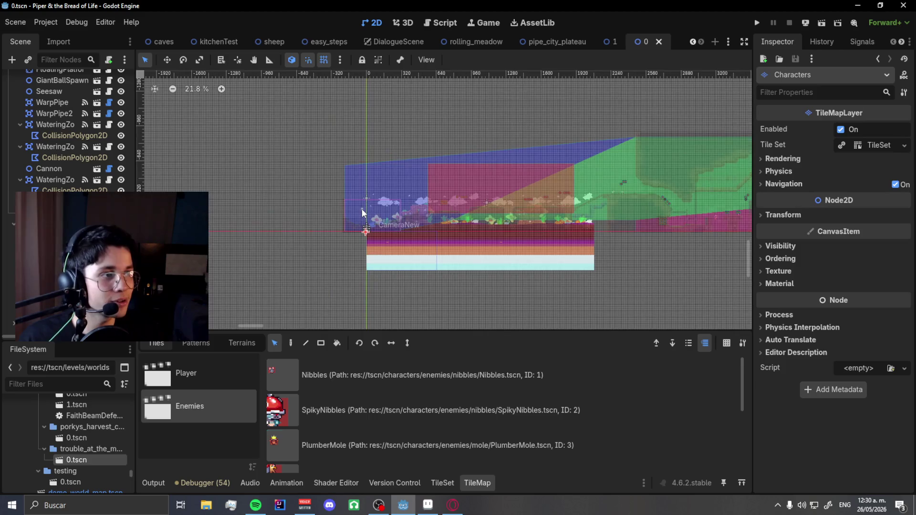
scroll(362, 212, "up", 10)
left_click(372, 211)
key("ctrl+s")
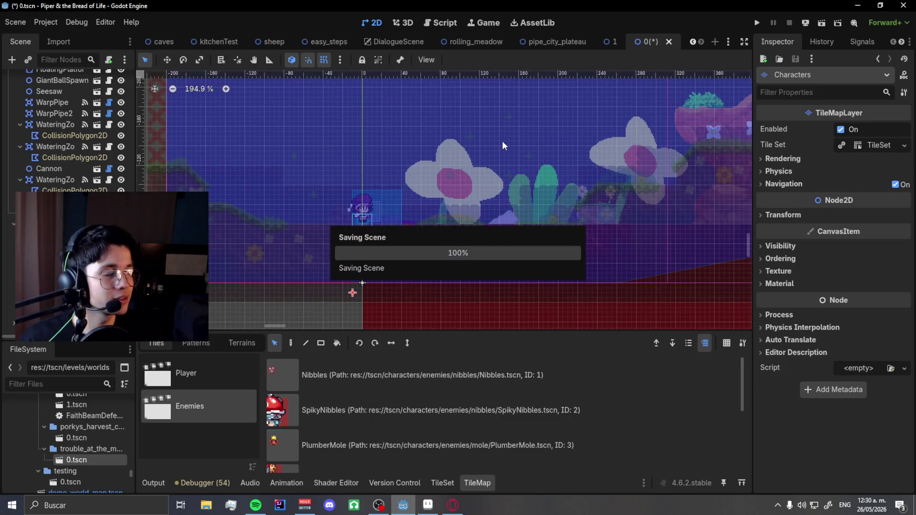
key("F5")
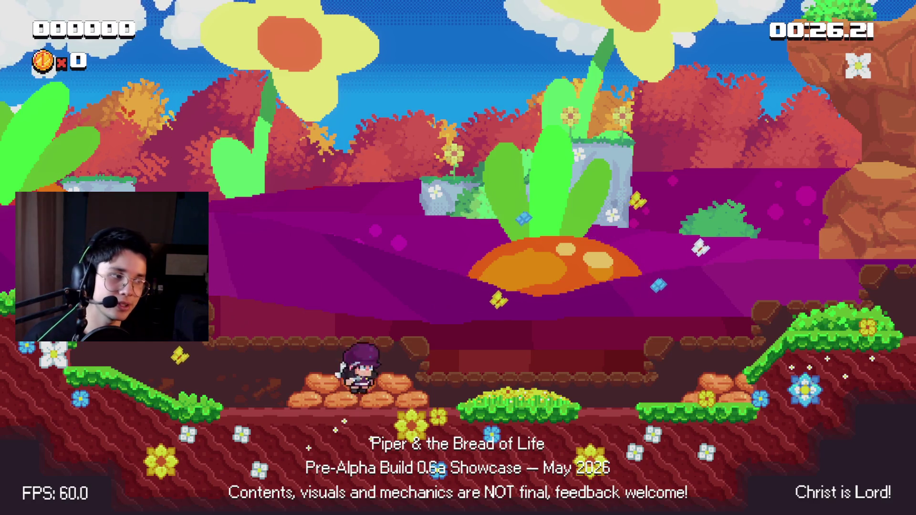
Run Piper right over the crate, knocking away the helmet enemy and collecting coins.
key("Right")
key("space")
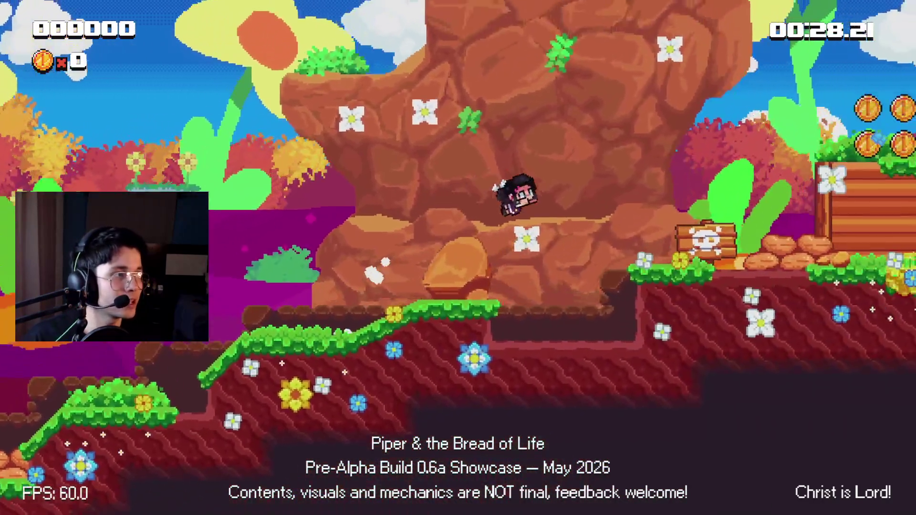
key("Right")
key("space")
key("space")
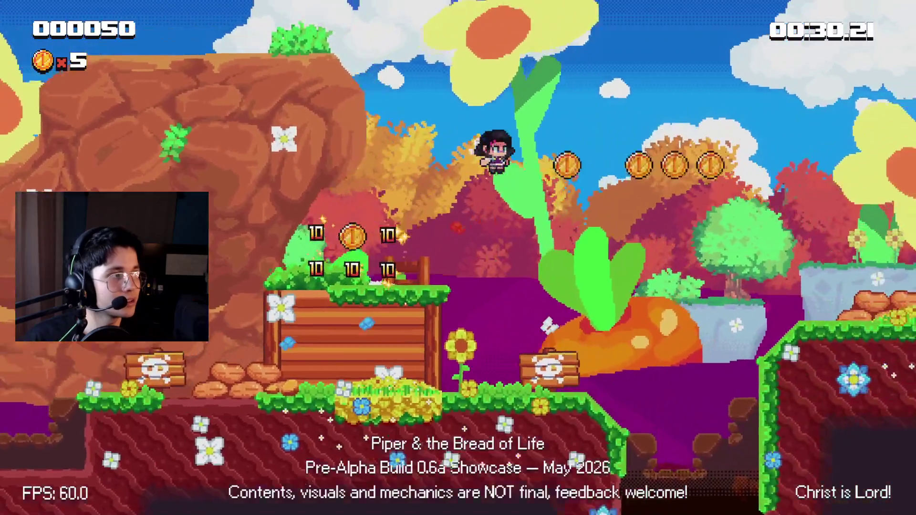
key("Right")
key("space")
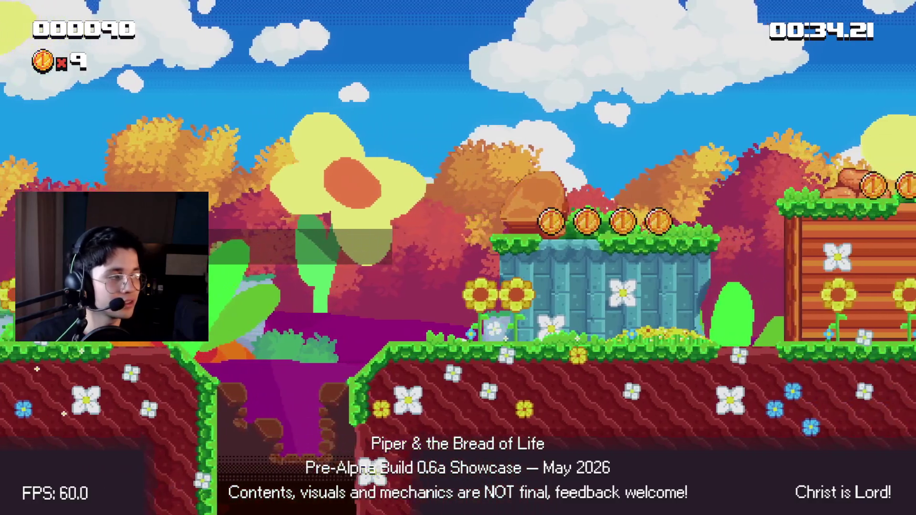
key("Right")
key("space")
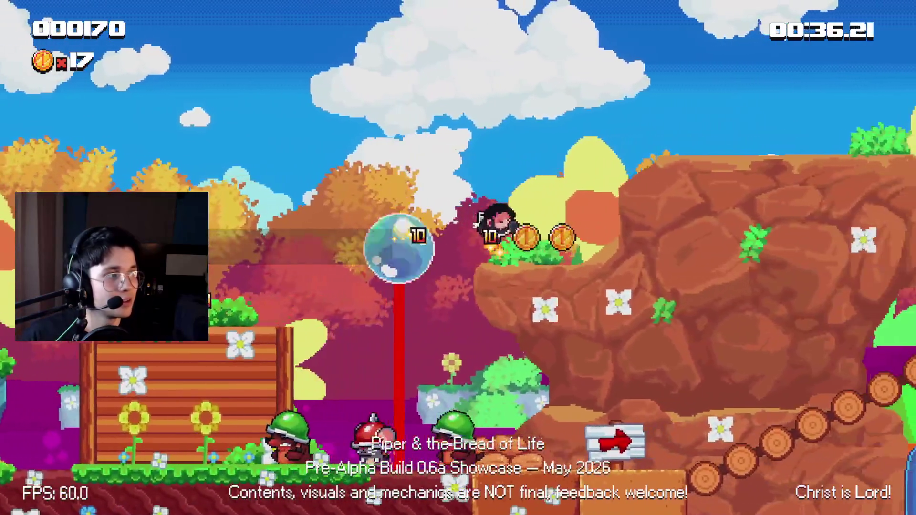
key("Right")
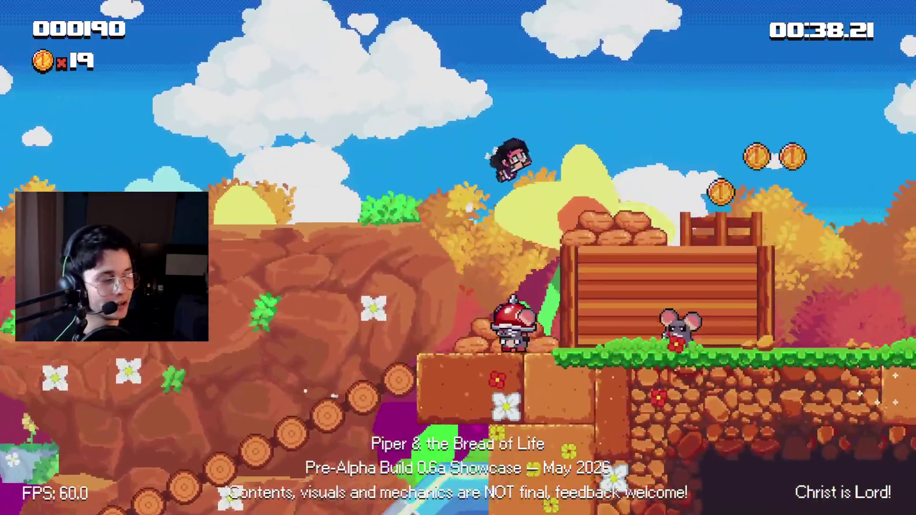
Continue into the cave, collecting coins and leaping past enemies onto swinging platforms.
key("Right")
key("space")
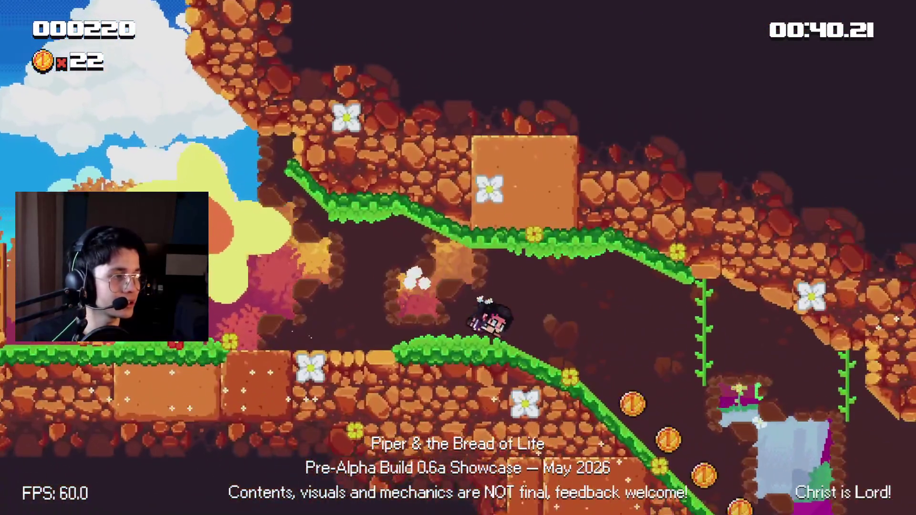
key("Right")
key("space")
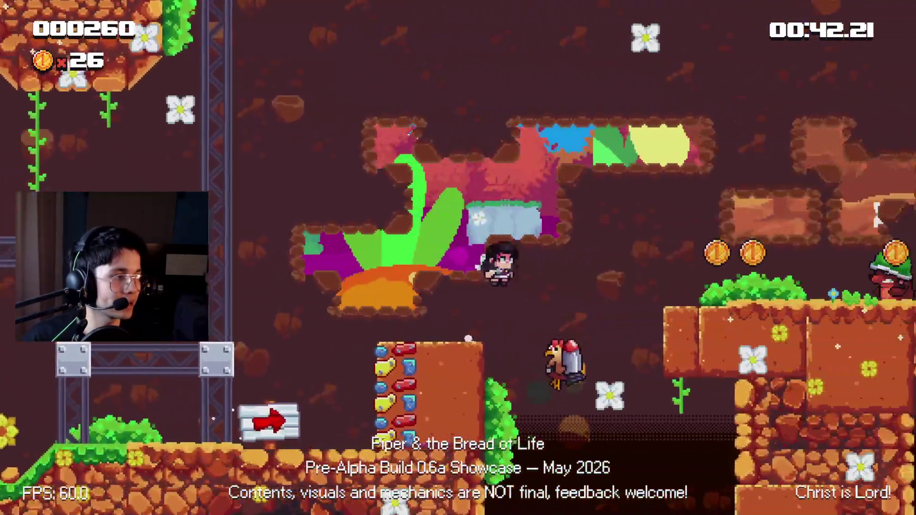
key("Right")
key("space")
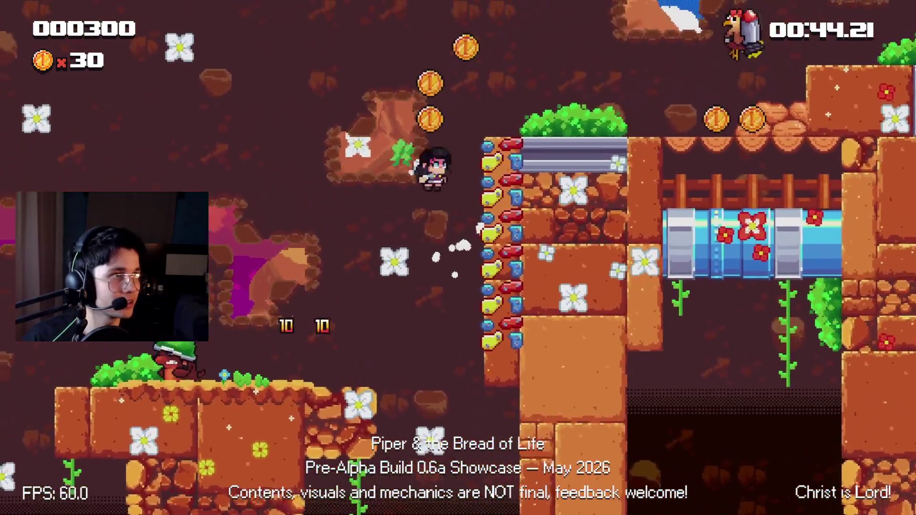
key("Right")
key("space")
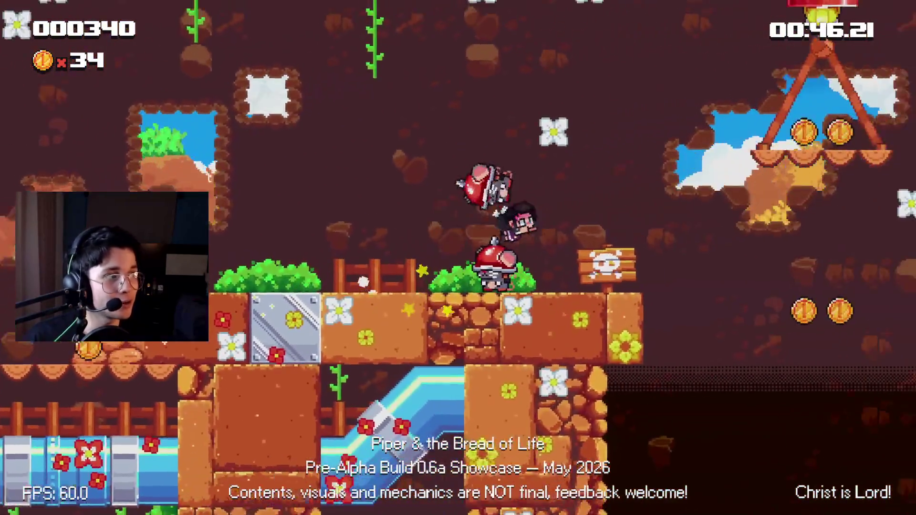
key("Right")
key("space")
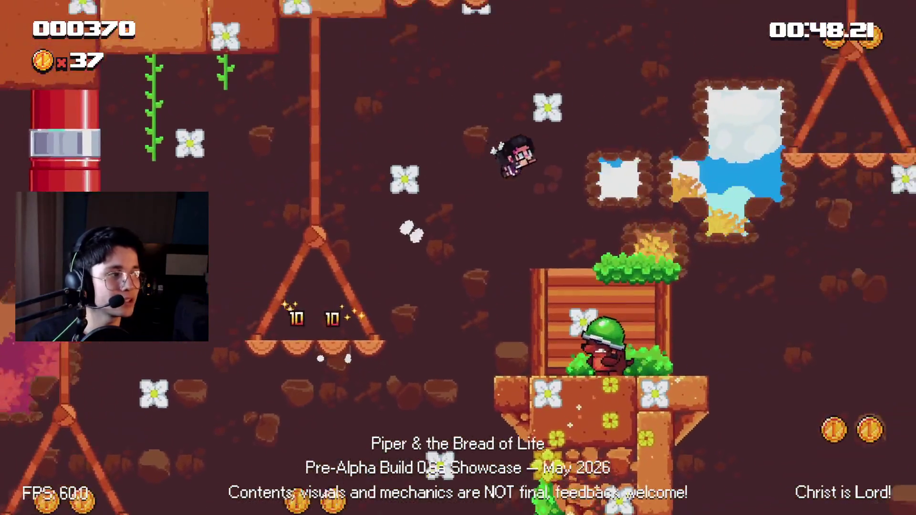
Grab the platform coin, drop beside the brick wall, then return to the Godot editor.
key("Left")
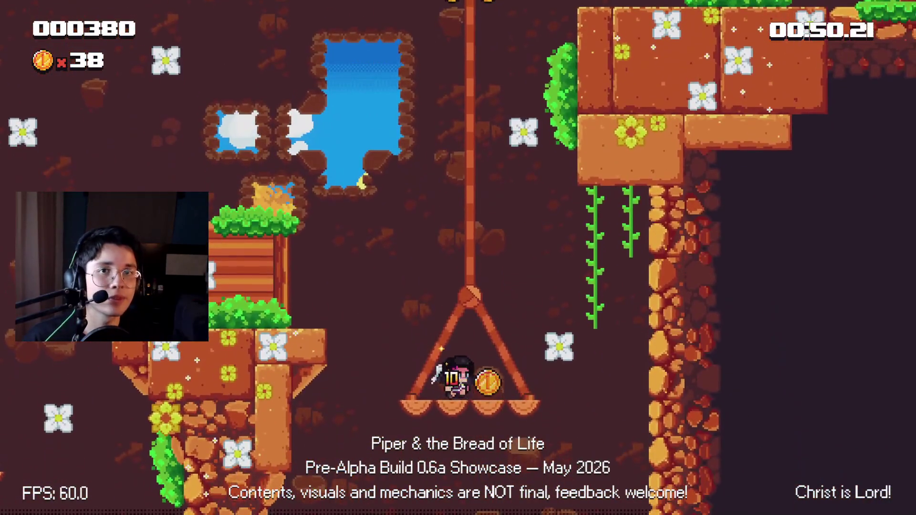
key("space")
key("Right")
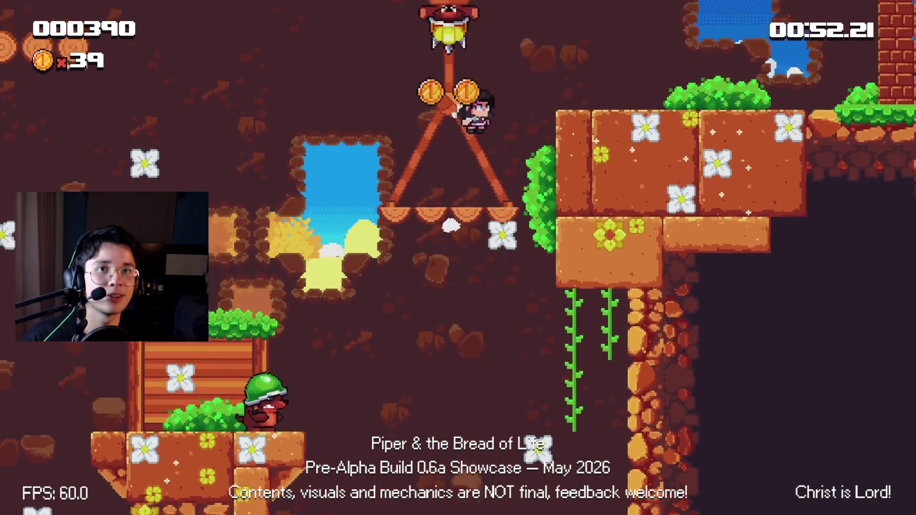
key("space")
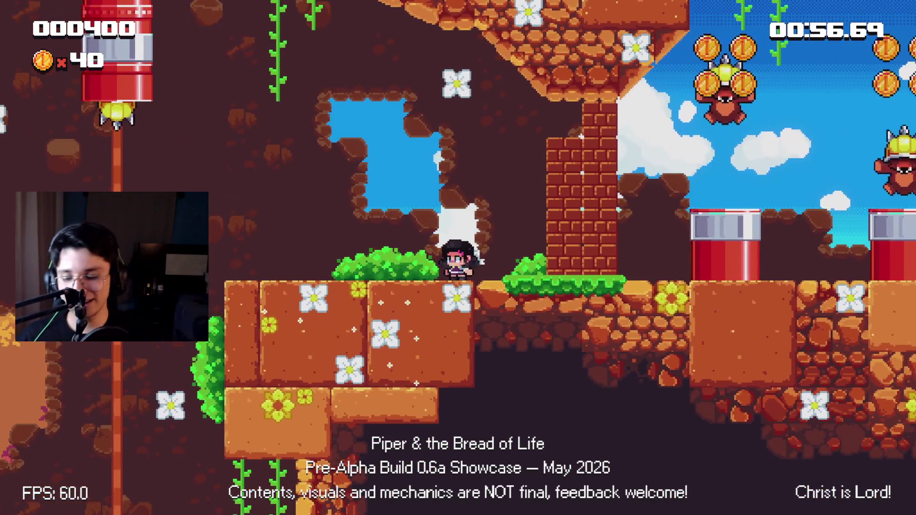
key("alt+Tab")
left_click(500, 141)
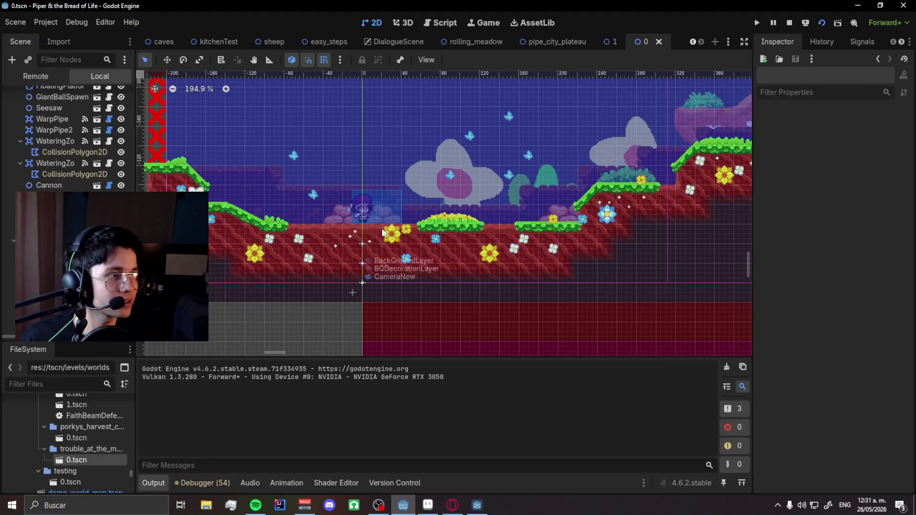
Switch to OBS Studio and transition the Just Chatting I think scene live.
key("alt+Tab")
left_click(365, 273)
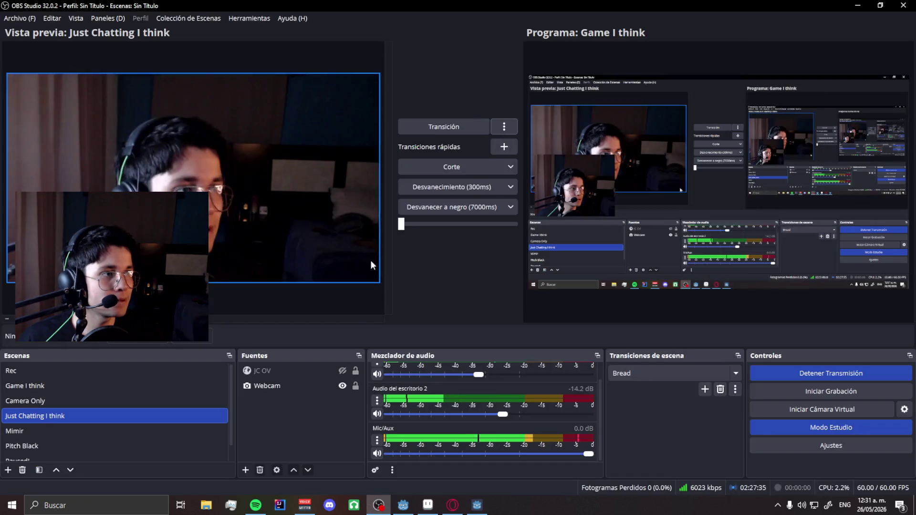
left_click(418, 125)
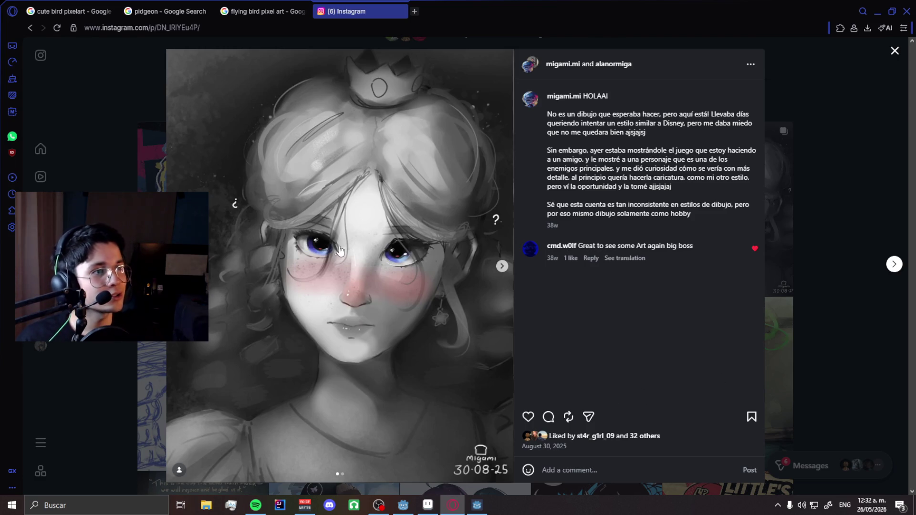
Snip the portrait's drawn eye and view the snip enlarged before closing it.
key("shift+super+s")
left_click_drag(363, 221, 435, 279)
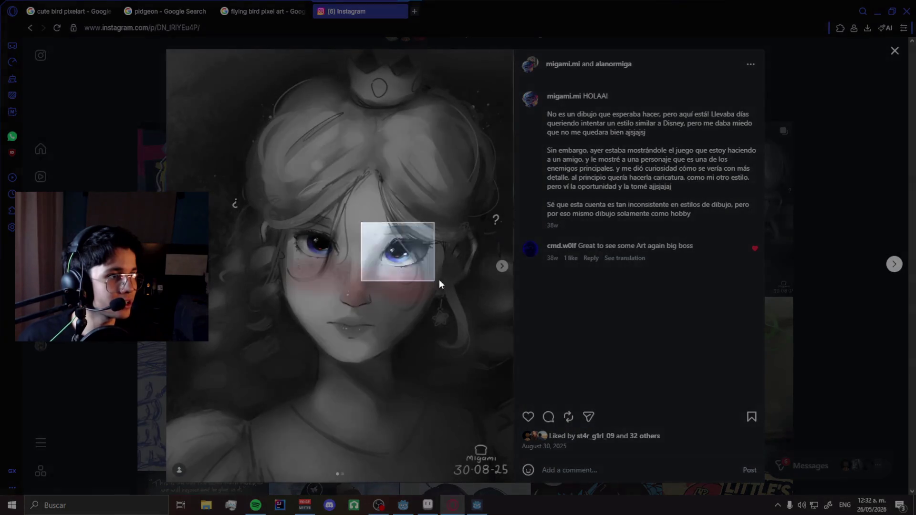
left_click(831, 395)
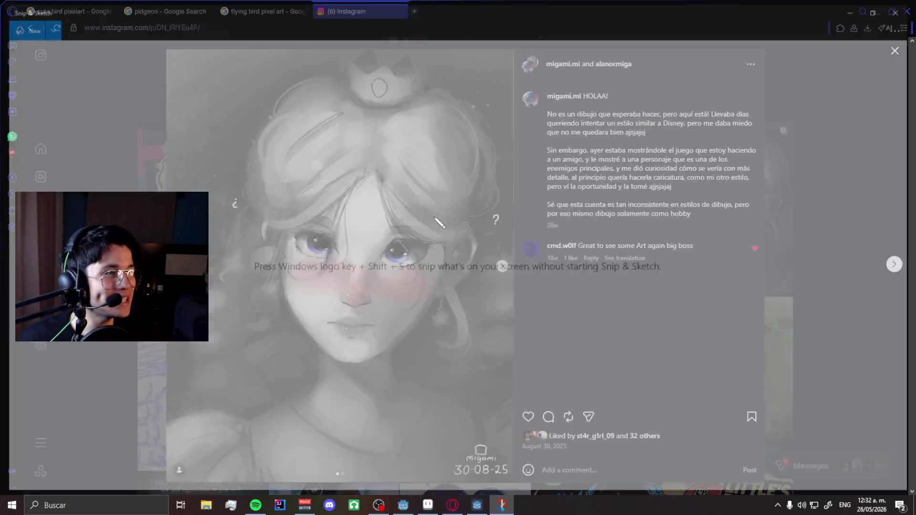
scroll(461, 273, "up", 5)
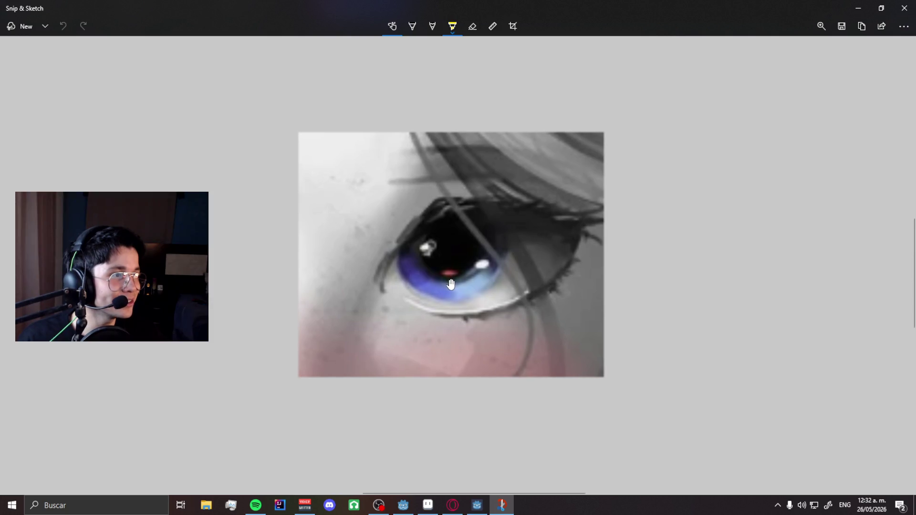
key("alt+F4")
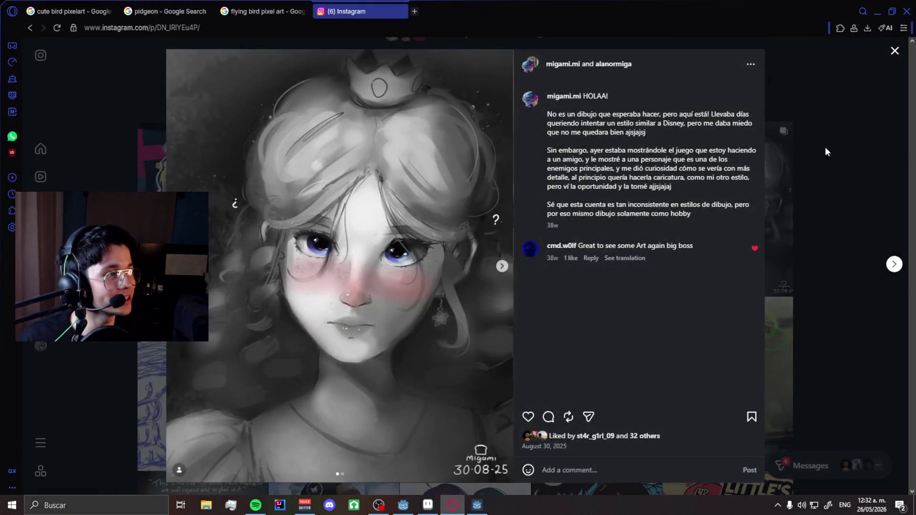
Close the Instagram post and switch over to Aseprite with bird.png.
left_click(808, 145)
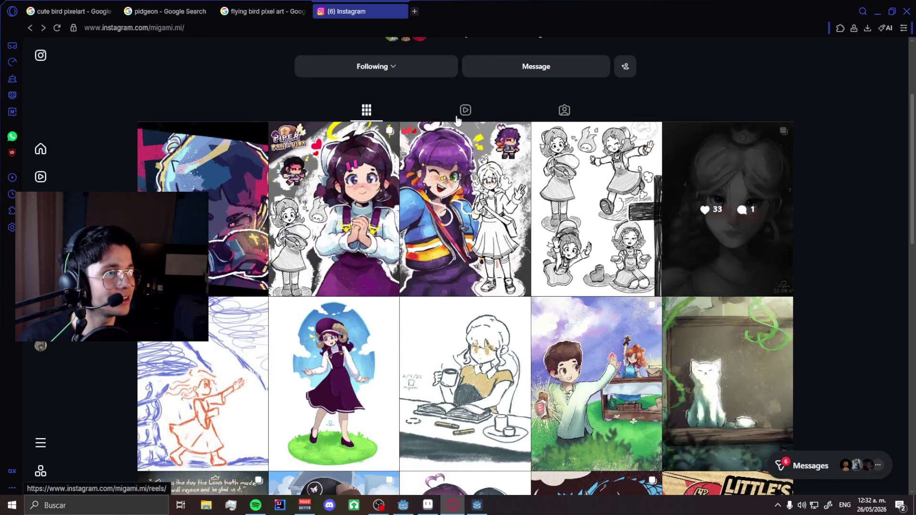
left_click(454, 504)
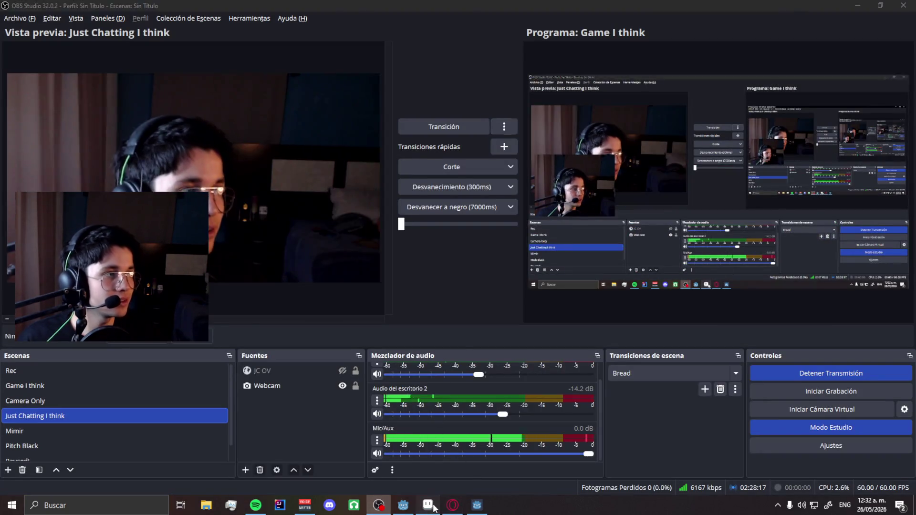
left_click(428, 505)
scroll(289, 276, "down", 2)
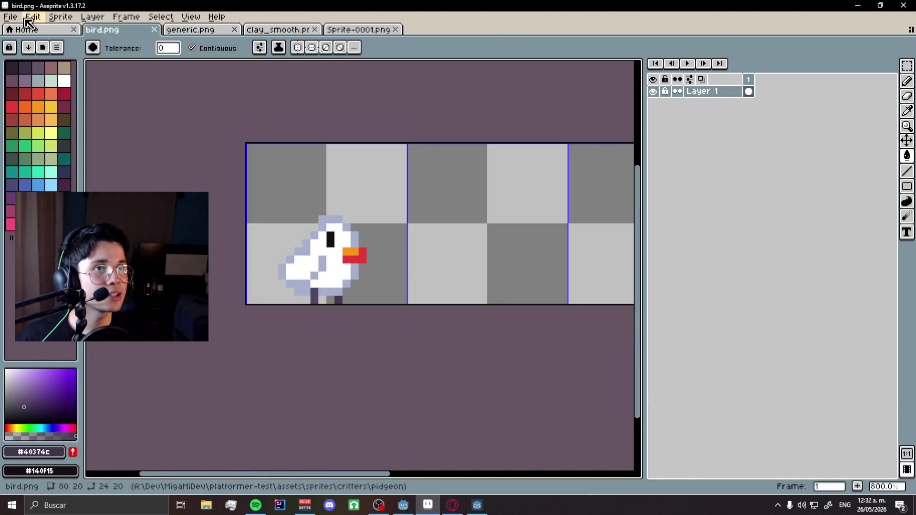
Open princess.png from assets > sprites > characters > npcs in Aseprite.
left_click(11, 16)
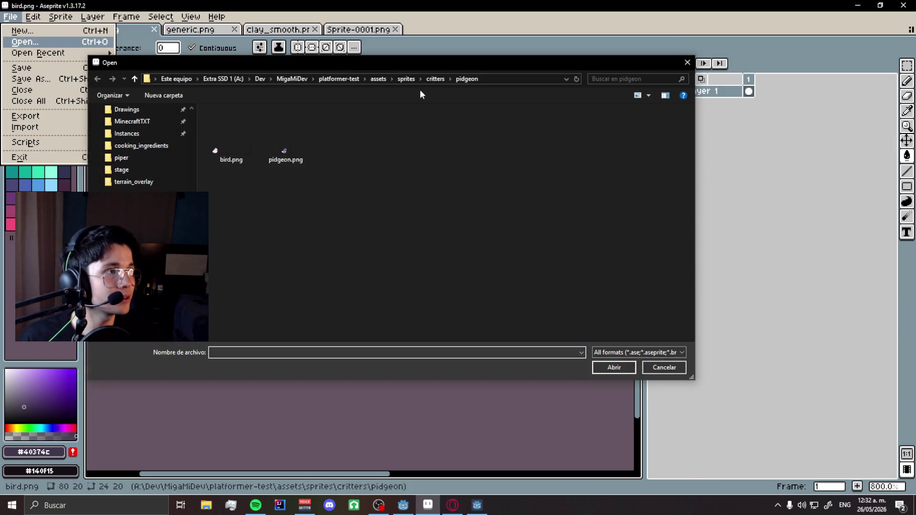
key("alt+Up")
key("alt+Up")
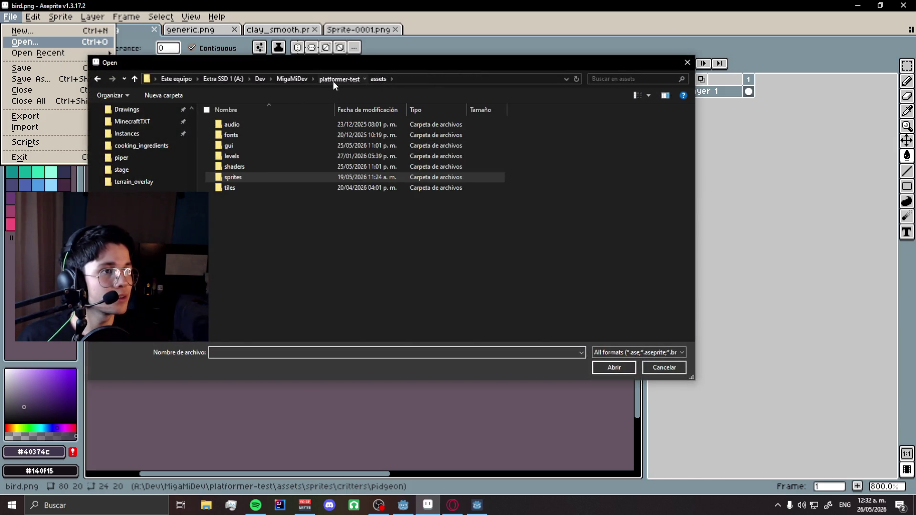
left_click(333, 80)
double_click(251, 162)
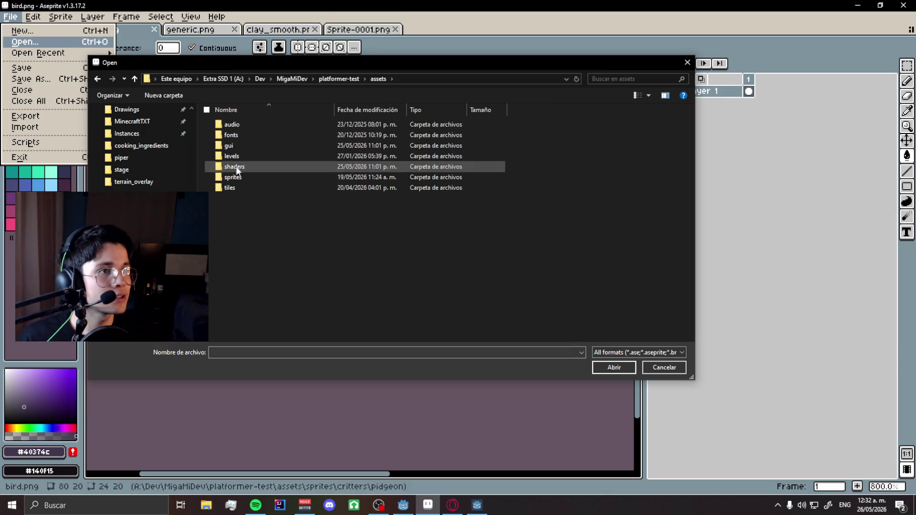
double_click(234, 177)
double_click(248, 124)
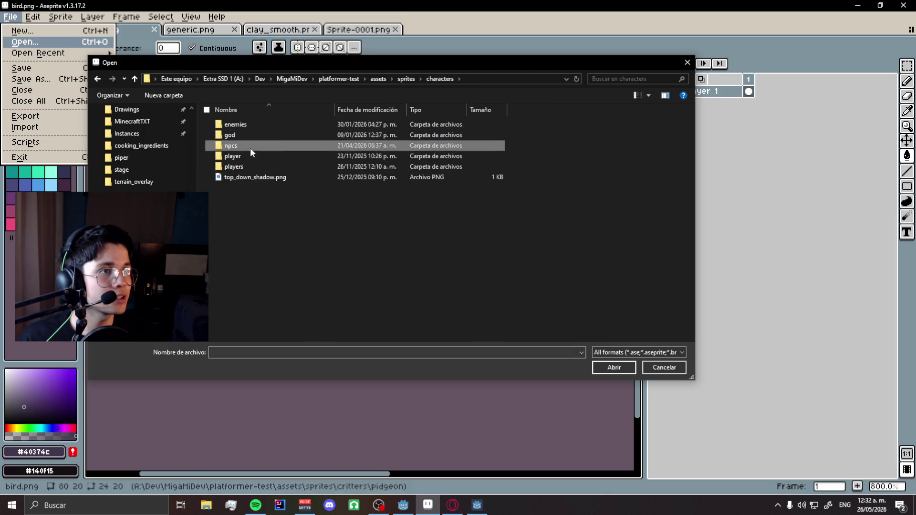
double_click(250, 148)
double_click(495, 143)
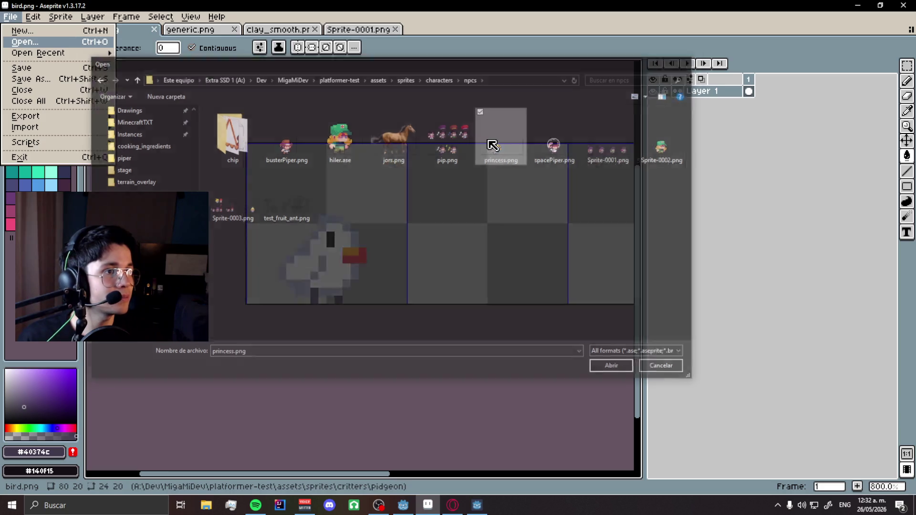
scroll(357, 282, "up", 1)
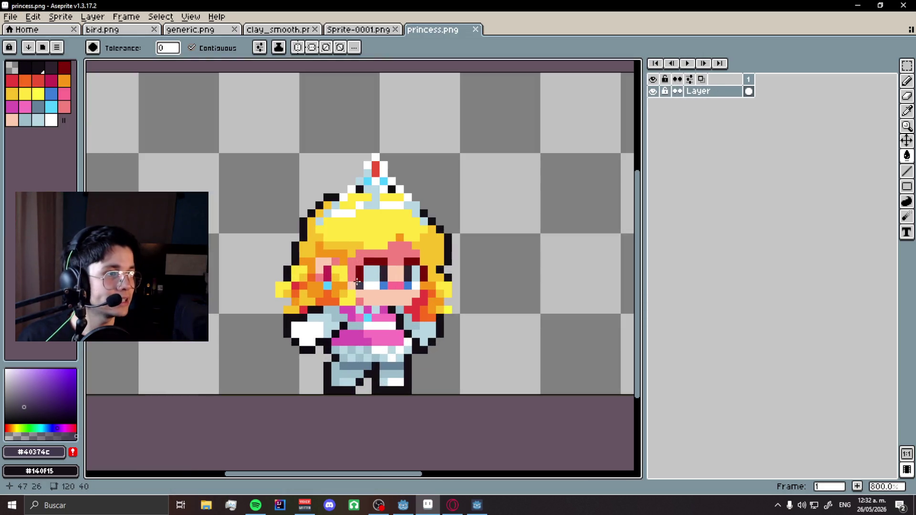
scroll(399, 285, "down", 2)
scroll(370, 274, "up", 2)
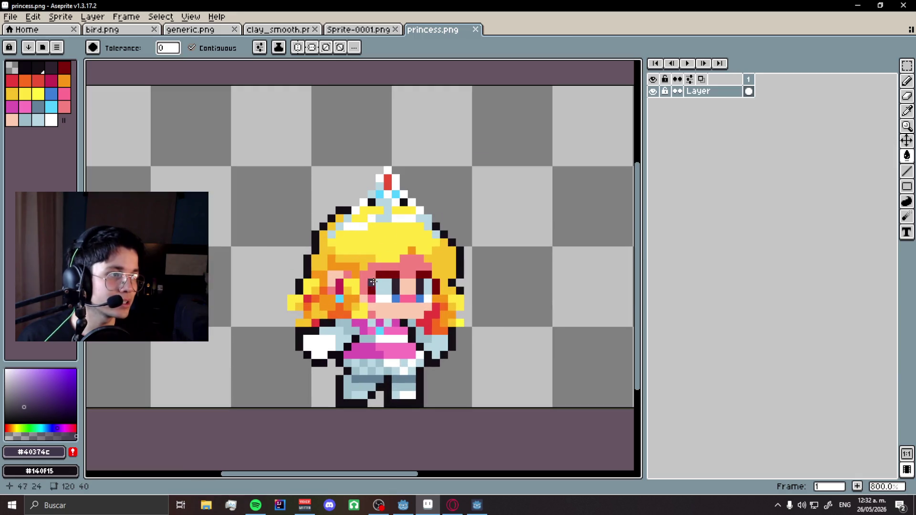
scroll(409, 253, "down", 1)
scroll(397, 277, "up", 1)
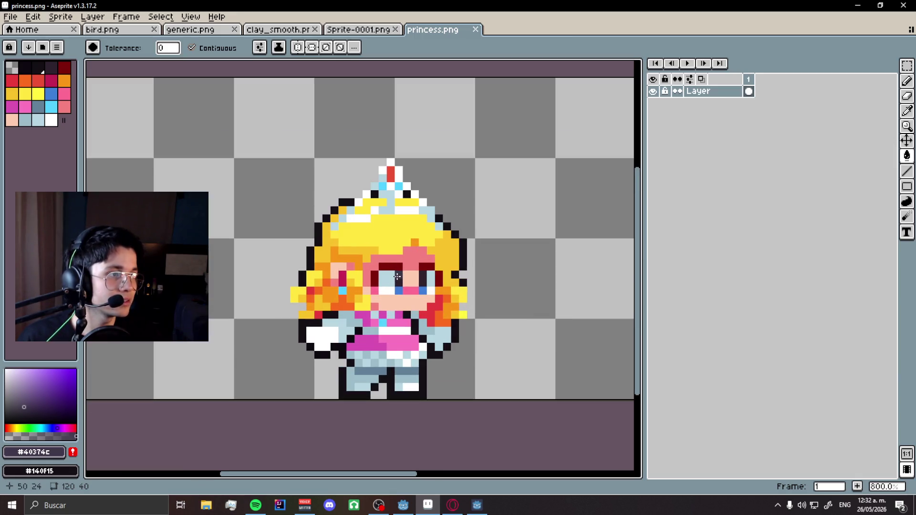
Browse to the enemies folder, cancel the Open dialog, and return to the running game.
left_click(10, 18)
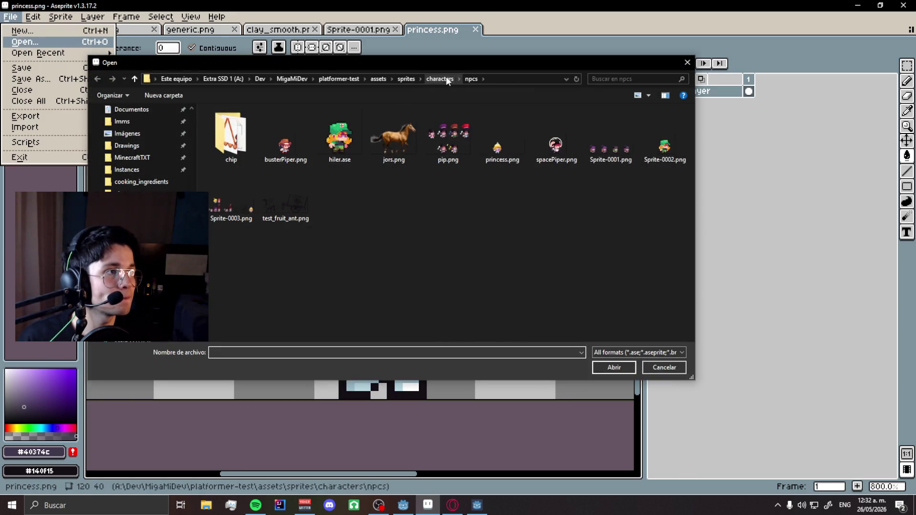
left_click(440, 79)
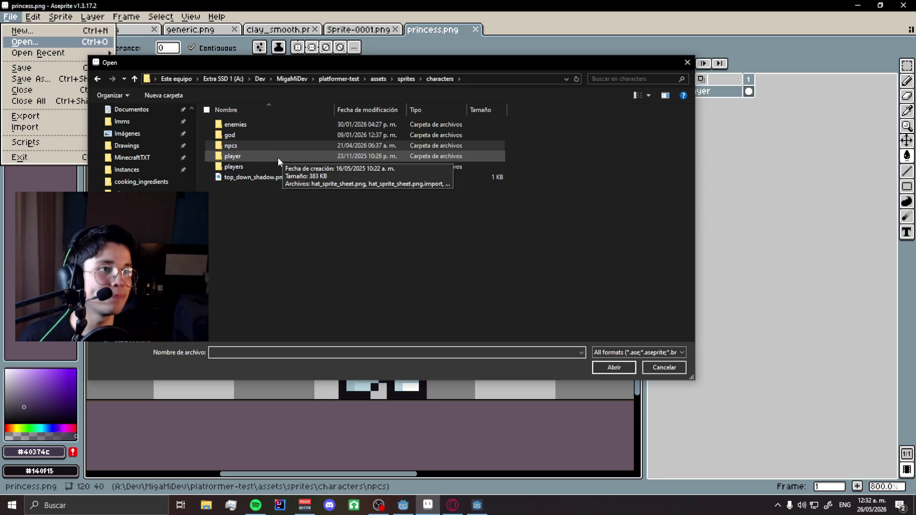
double_click(257, 125)
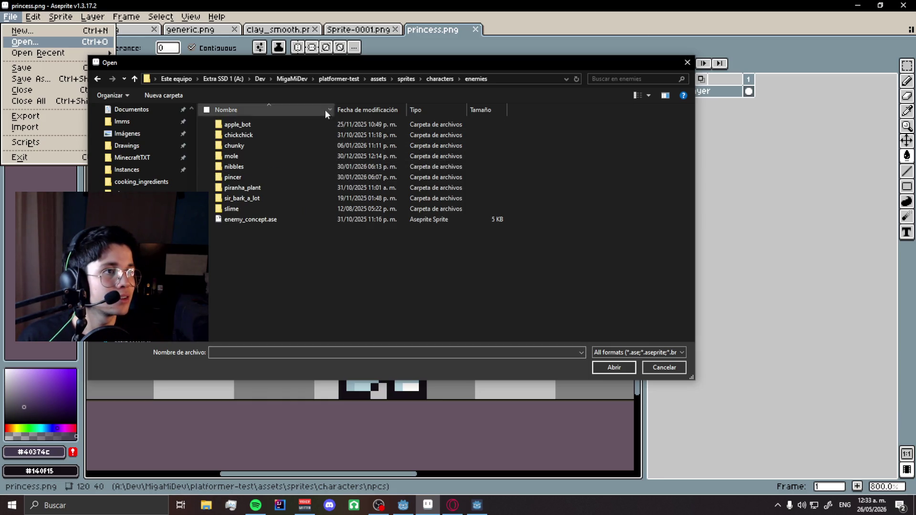
left_click(686, 64)
left_click(475, 505)
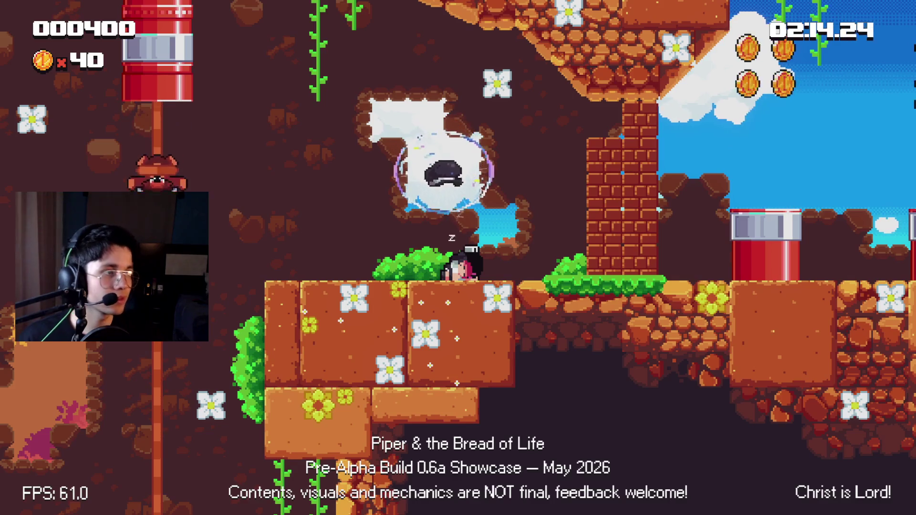